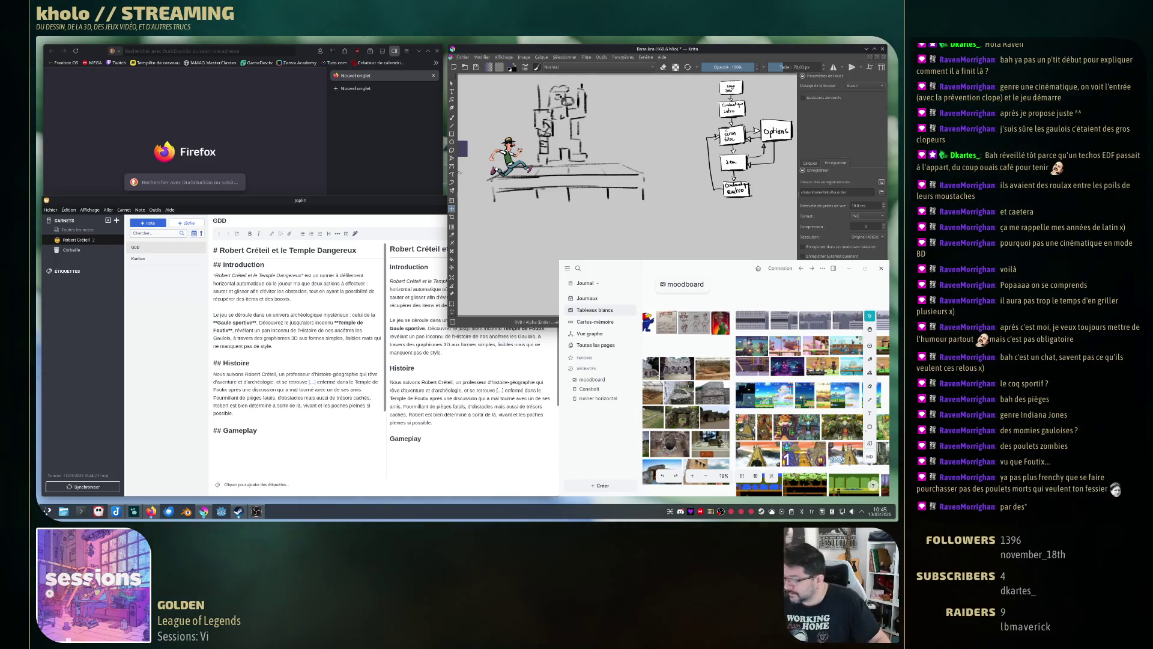
Scale down the temple sketch, lower it slightly, and shift the floor platform to the left.
key("ctrl+r")
left_click_drag(587, 84, 543, 126)
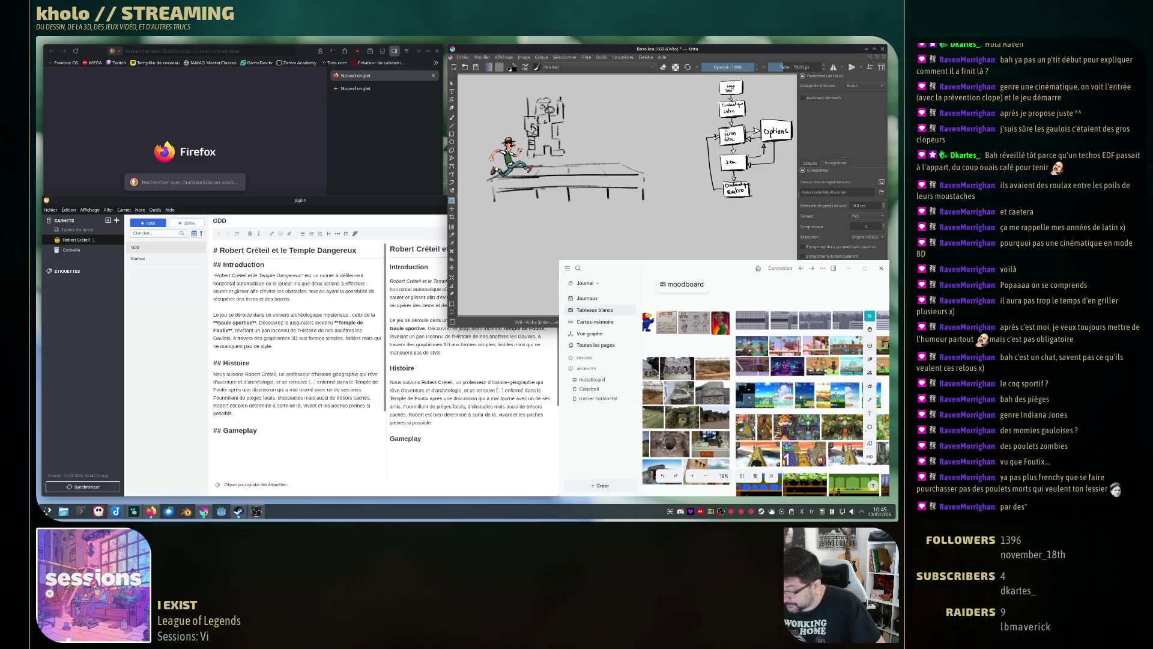
left_click_drag(544, 127, 545, 130)
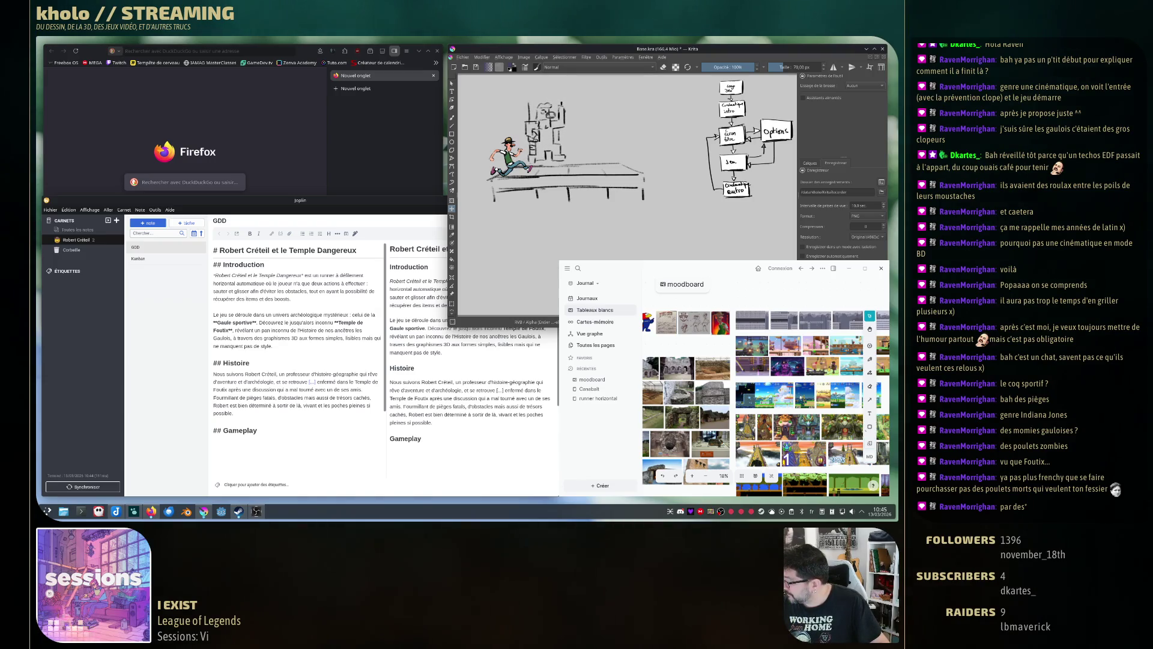
mouse_move(564, 181)
left_mouse_down()
mouse_move(509, 170)
mouse_move(575, 171)
mouse_move(524, 171)
mouse_move(542, 171)
left_mouse_up()
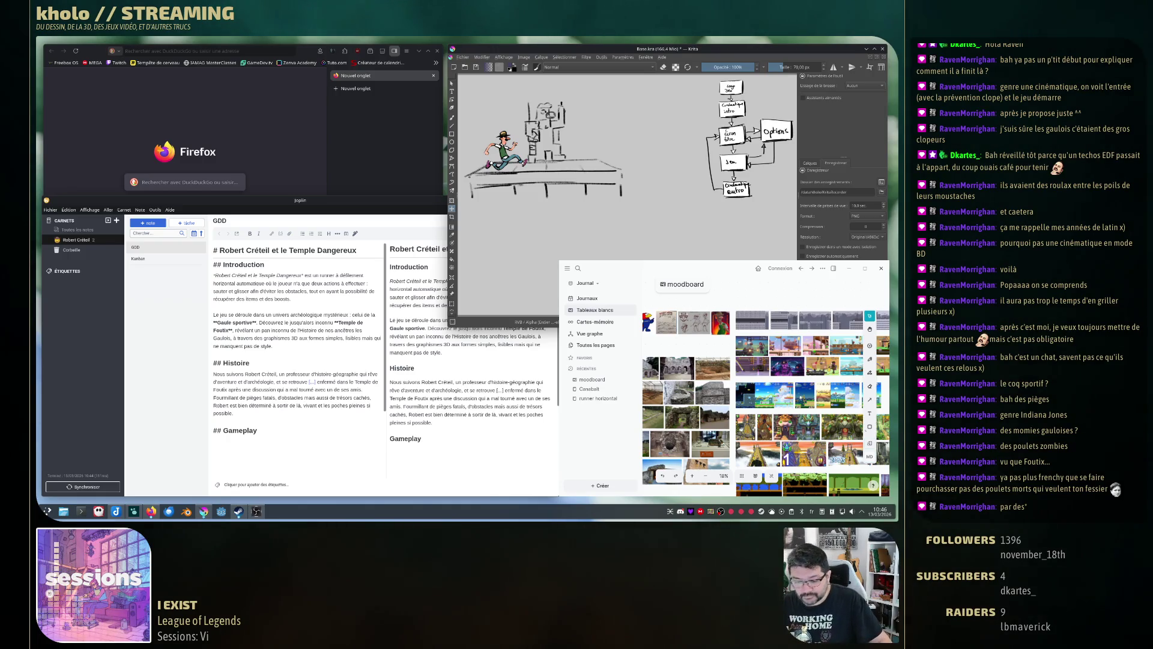
Paint brown strokes with the Old Classic grainy brush over the tower and the ground beneath it.
key("b")
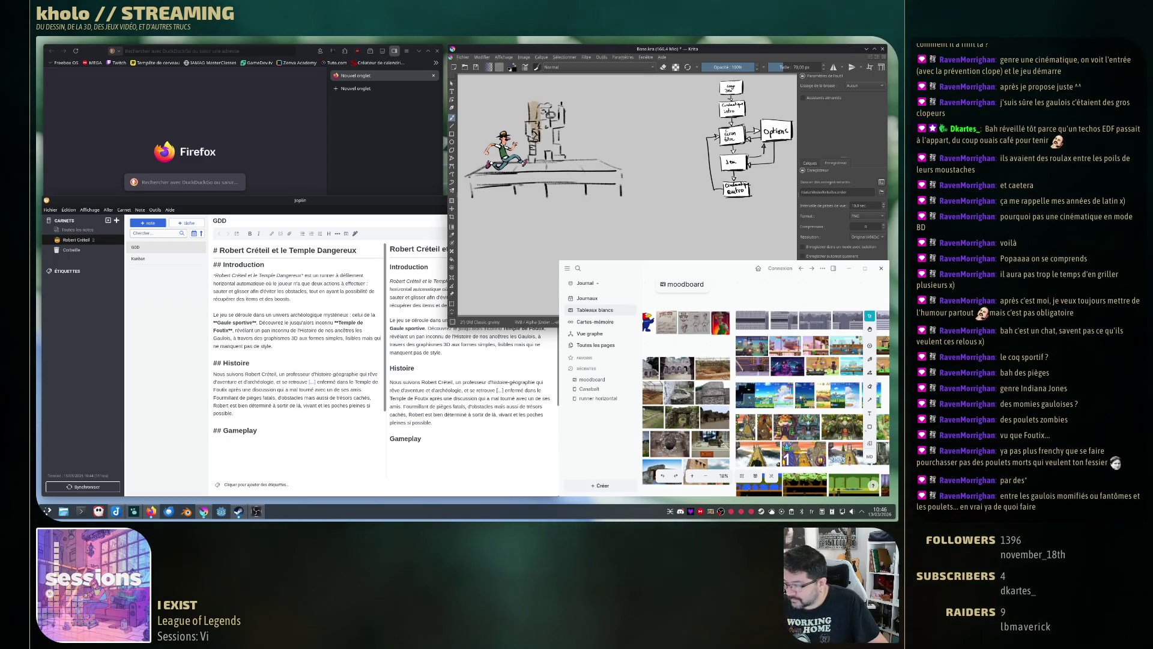
mouse_move(541, 108)
left_mouse_down()
mouse_move(550, 143)
mouse_move(556, 120)
mouse_move(536, 102)
mouse_move(559, 112)
left_mouse_up()
mouse_move(534, 153)
left_mouse_down()
mouse_move(551, 180)
mouse_move(559, 165)
mouse_move(538, 186)
left_mouse_up()
mouse_move(538, 167)
left_mouse_down()
mouse_move(532, 192)
mouse_move(563, 193)
left_mouse_up()
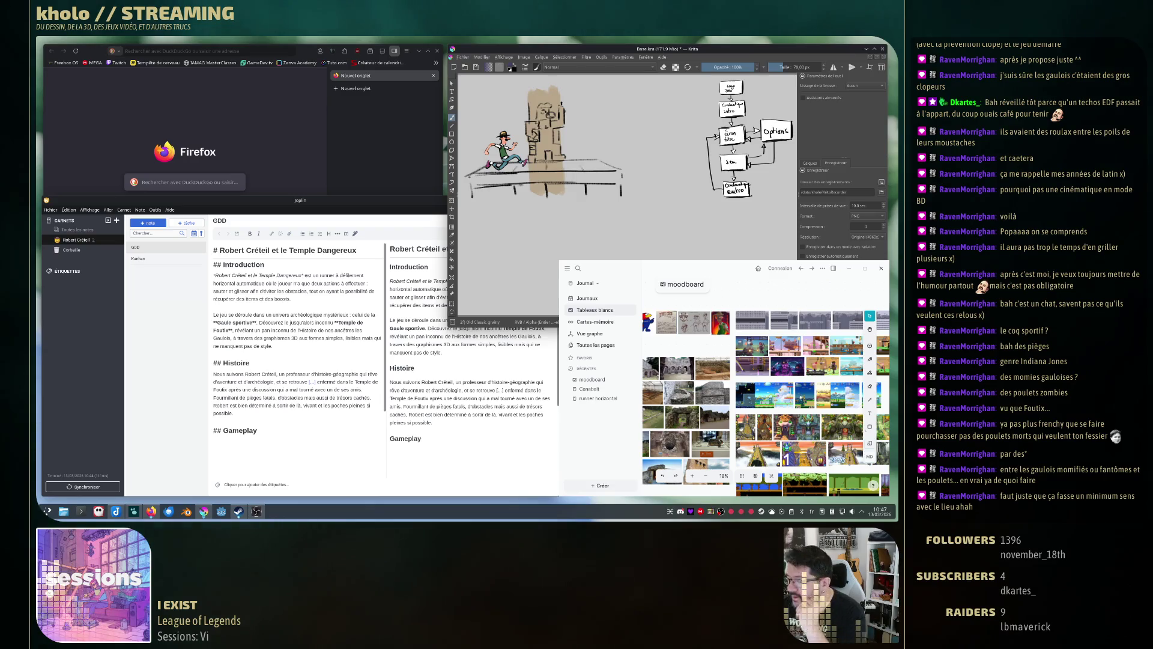
Round out the tower's base in tan and stroke dark purple down its upper-left edge.
mouse_move(529, 185)
left_mouse_down()
mouse_move(550, 204)
mouse_move(568, 195)
mouse_move(569, 171)
left_mouse_up()
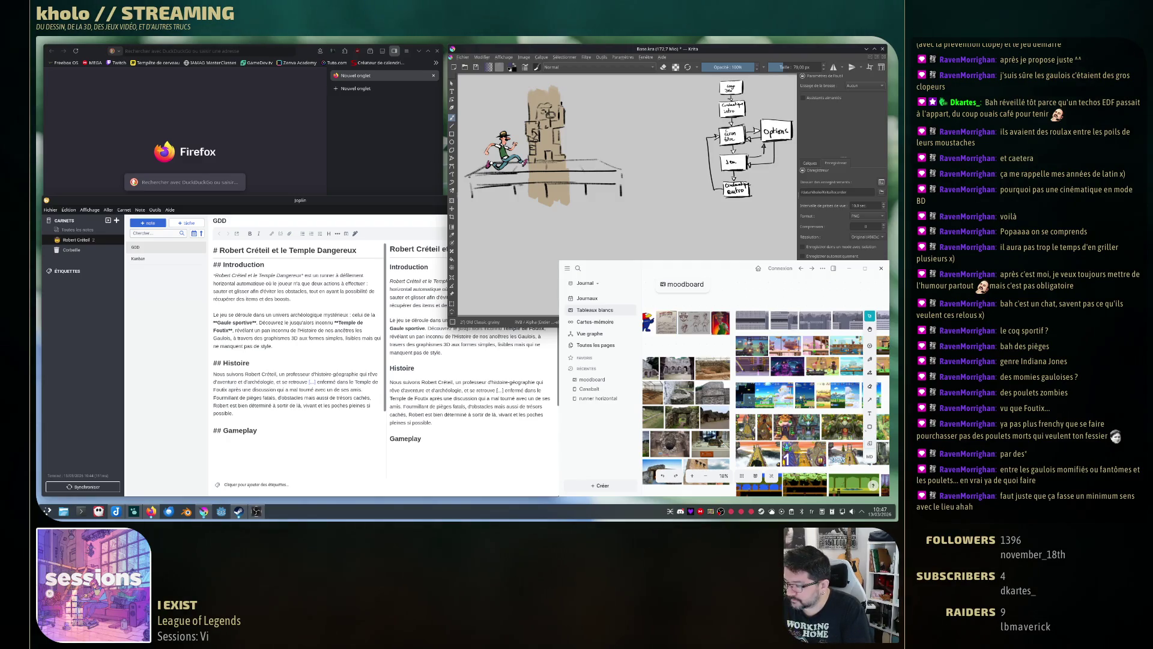
mouse_move(530, 90)
left_mouse_down()
mouse_move(532, 108)
mouse_move(548, 90)
mouse_move(557, 118)
mouse_move(540, 119)
mouse_move(549, 102)
mouse_move(555, 124)
mouse_move(559, 108)
mouse_move(535, 109)
mouse_move(557, 111)
mouse_move(537, 138)
mouse_move(559, 150)
mouse_move(541, 179)
mouse_move(561, 176)
mouse_move(538, 186)
mouse_move(566, 180)
mouse_move(530, 190)
left_mouse_up()
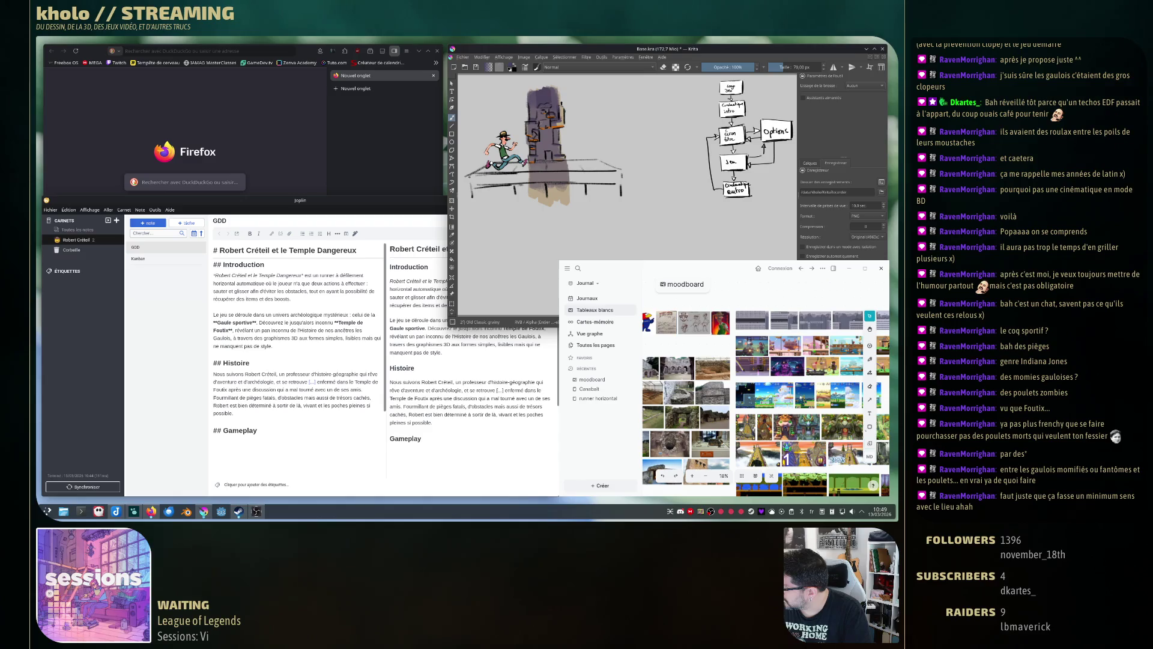
Fill the pillar base orange, then paint dark purple left, right and around the adventurer.
key("f")
left_click(547, 192)
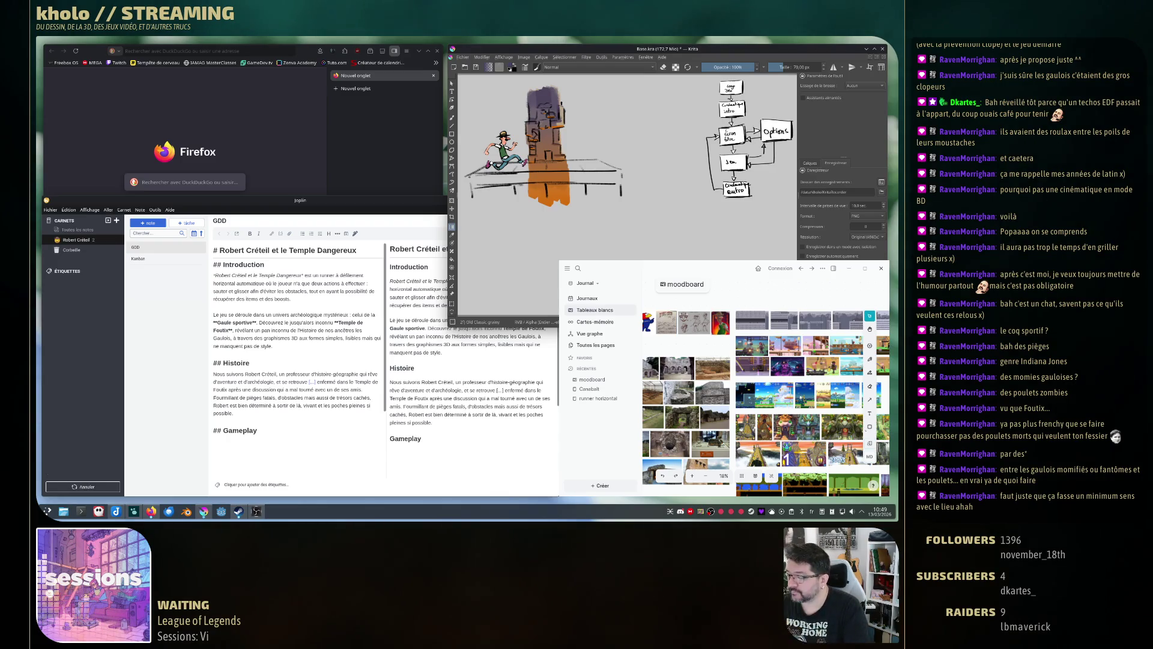
key("b")
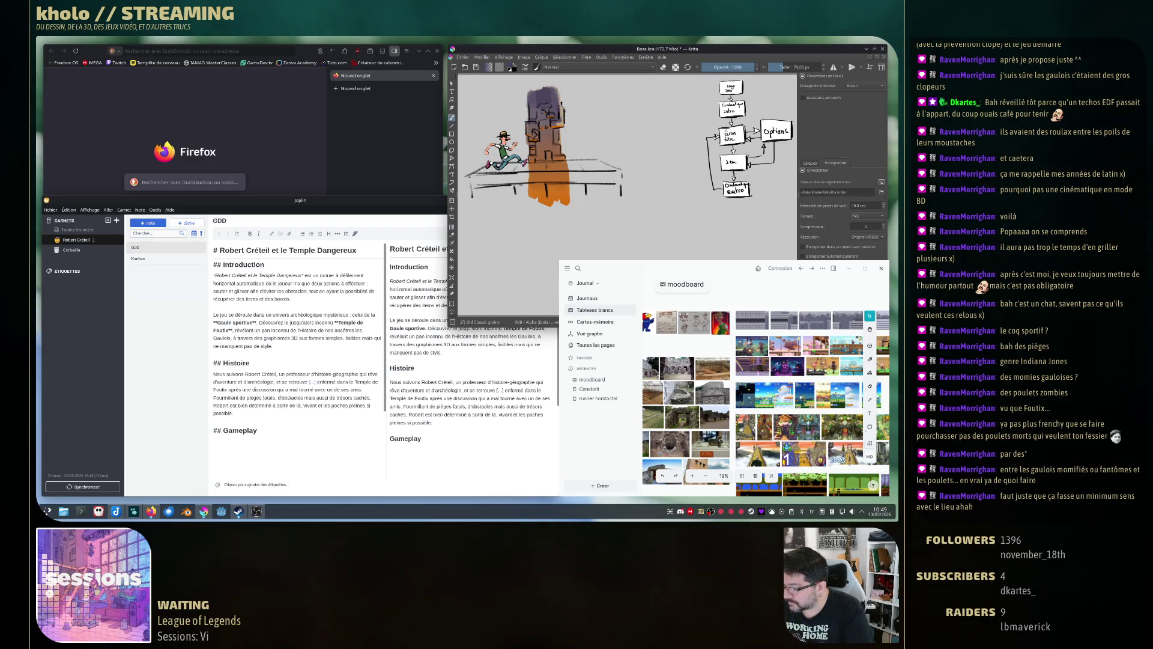
mouse_move(475, 93)
left_mouse_down()
mouse_move(508, 153)
mouse_move(525, 120)
mouse_move(521, 169)
left_mouse_up()
mouse_move(516, 87)
left_mouse_down()
mouse_move(532, 91)
mouse_move(469, 171)
mouse_move(526, 174)
left_mouse_up()
mouse_move(559, 87)
left_mouse_down()
mouse_move(575, 170)
mouse_move(586, 96)
mouse_move(604, 168)
mouse_move(616, 96)
mouse_move(580, 192)
mouse_move(570, 180)
left_mouse_up()
mouse_move(474, 96)
left_mouse_down()
mouse_move(516, 87)
mouse_move(463, 105)
mouse_move(471, 201)
mouse_move(501, 180)
mouse_move(520, 201)
mouse_move(592, 204)
mouse_move(577, 202)
mouse_move(619, 174)
mouse_move(621, 201)
left_mouse_up()
Add dark purple along the top and lay a purple-to-orange gradient over the painting.
left_click_drag(570, 90, 619, 91)
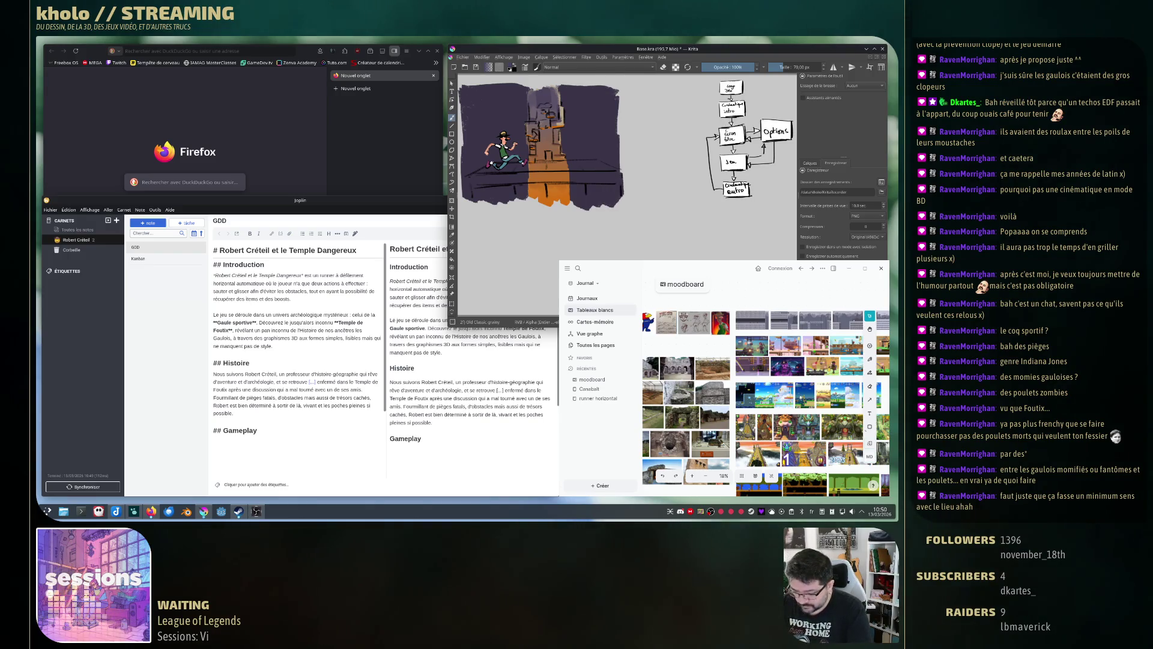
key("g")
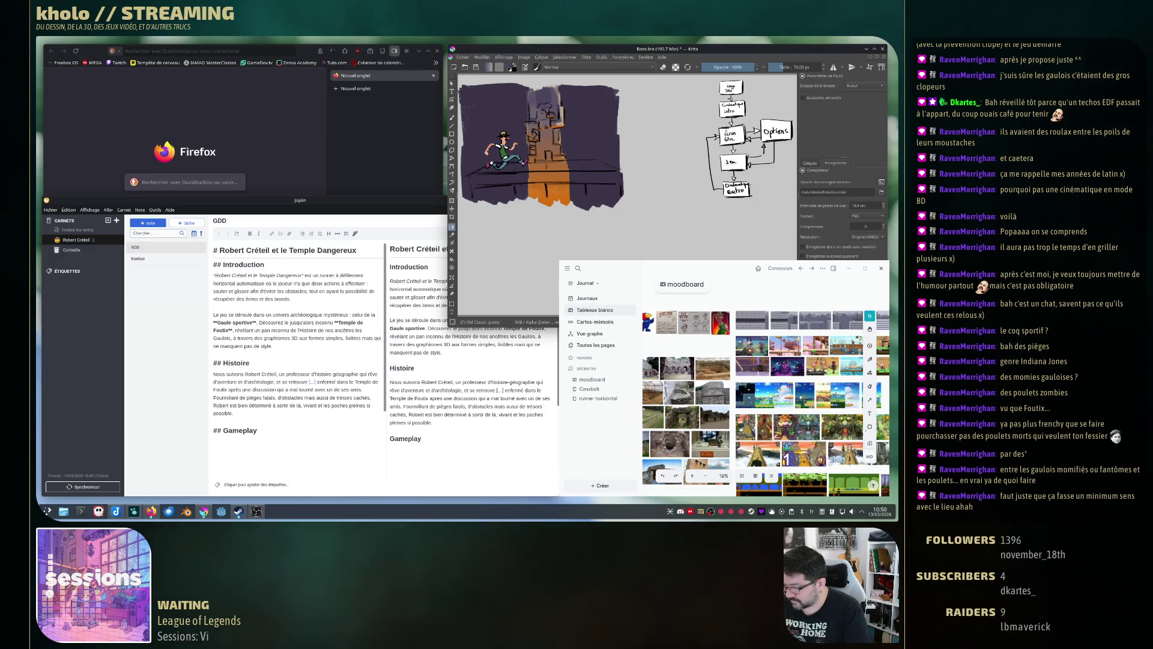
left_click_drag(540, 120, 541, 198)
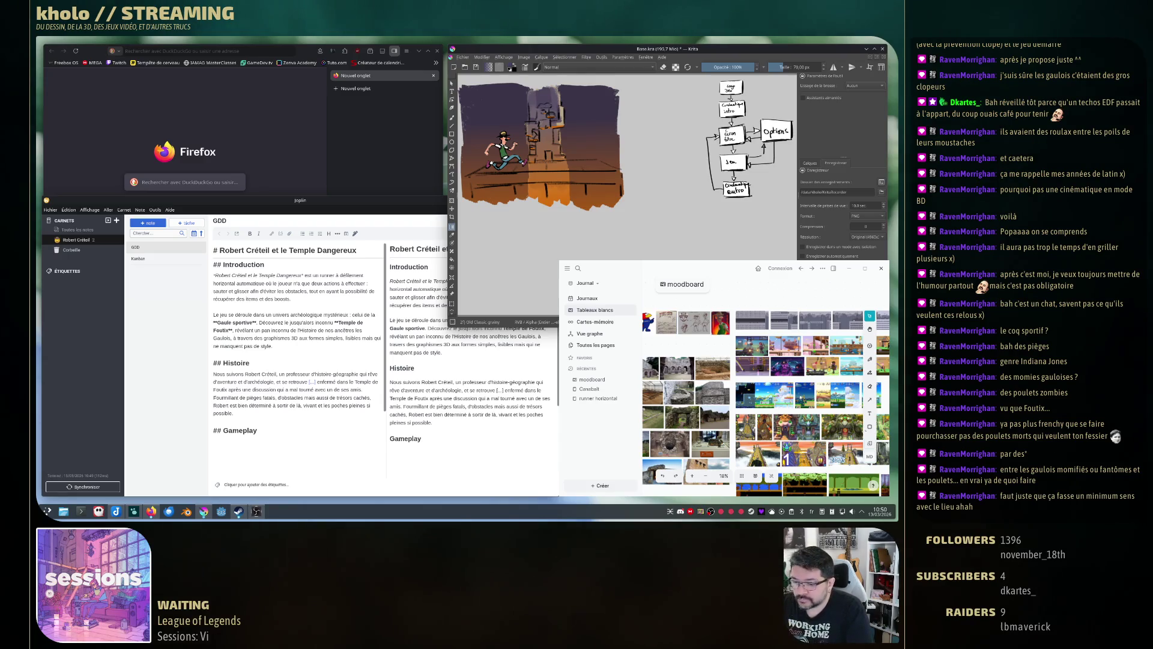
Paint a dark shadow beneath the adventurer's feet.
key("b")
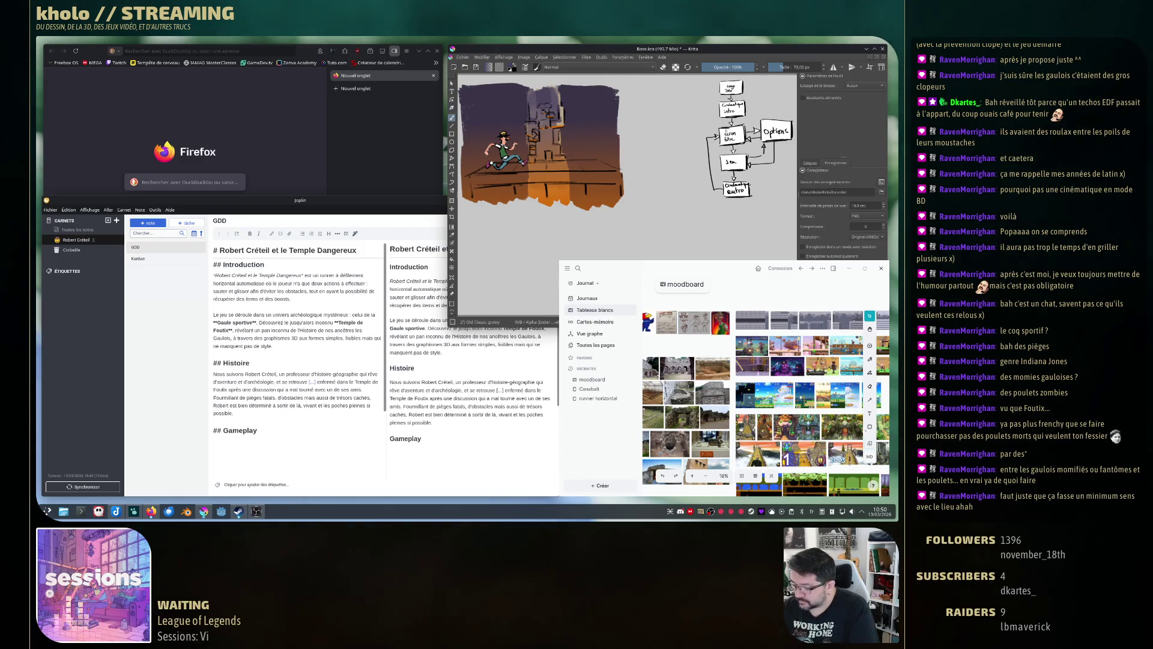
left_click_drag(482, 175, 504, 172)
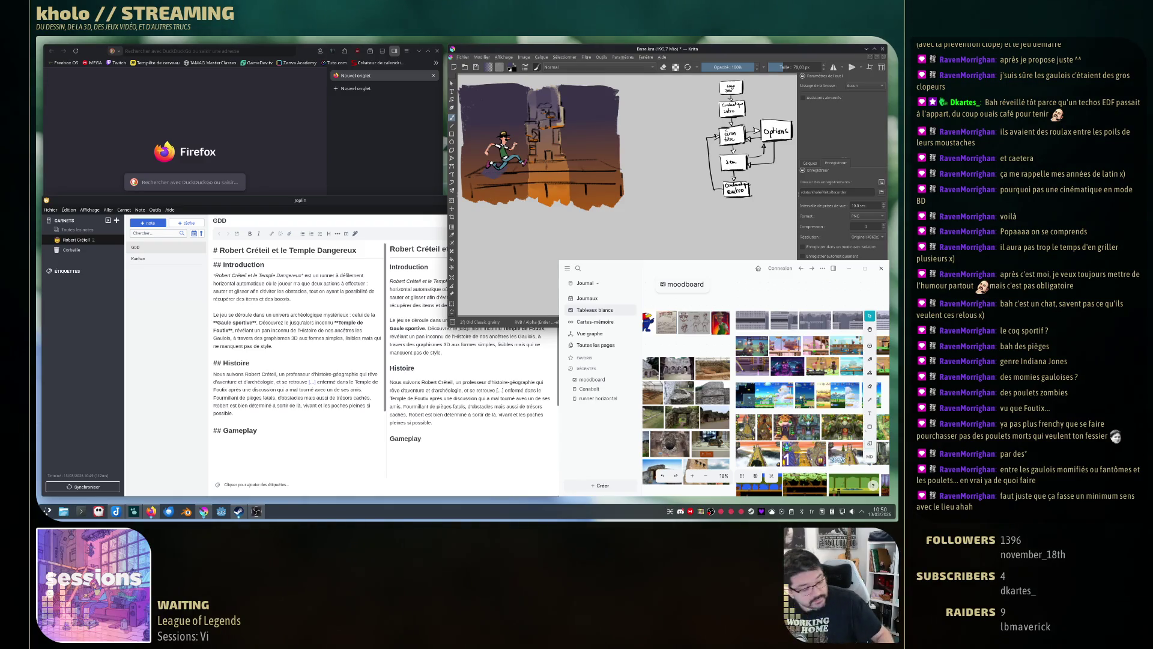
left_click_drag(482, 175, 504, 173)
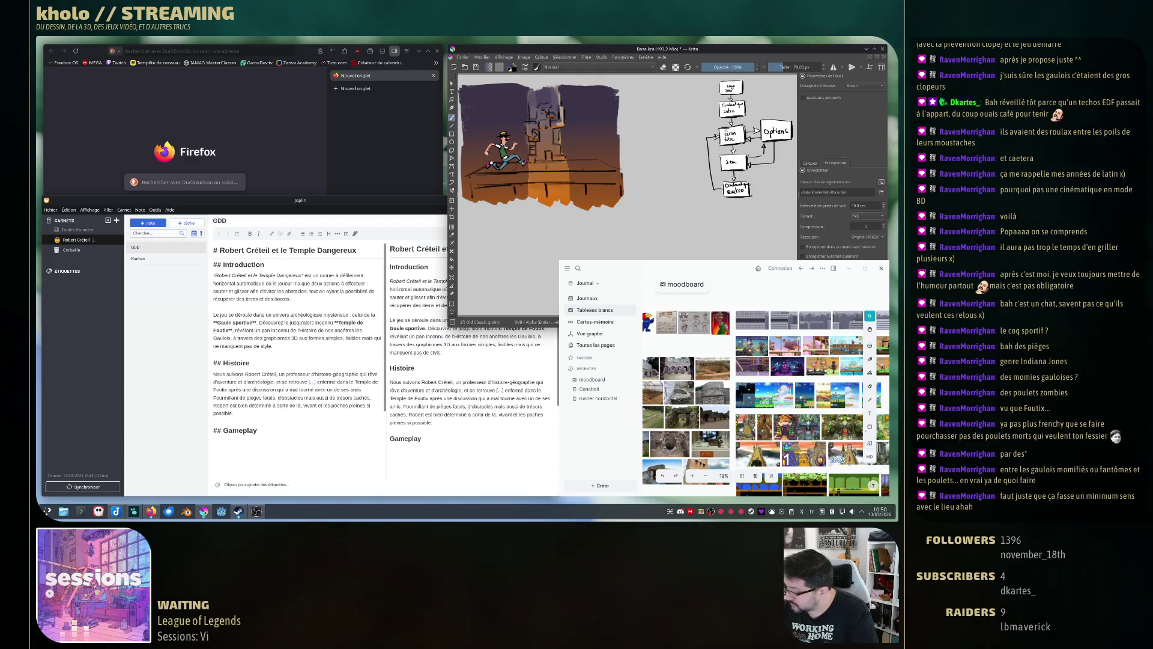
Darken the platform, extend its right edge, and brush an orange glow down the left edge.
mouse_move(493, 177)
left_mouse_down()
mouse_move(567, 162)
mouse_move(594, 175)
left_mouse_up()
mouse_move(490, 181)
left_mouse_down()
mouse_move(624, 171)
mouse_move(493, 188)
mouse_move(624, 192)
left_mouse_up()
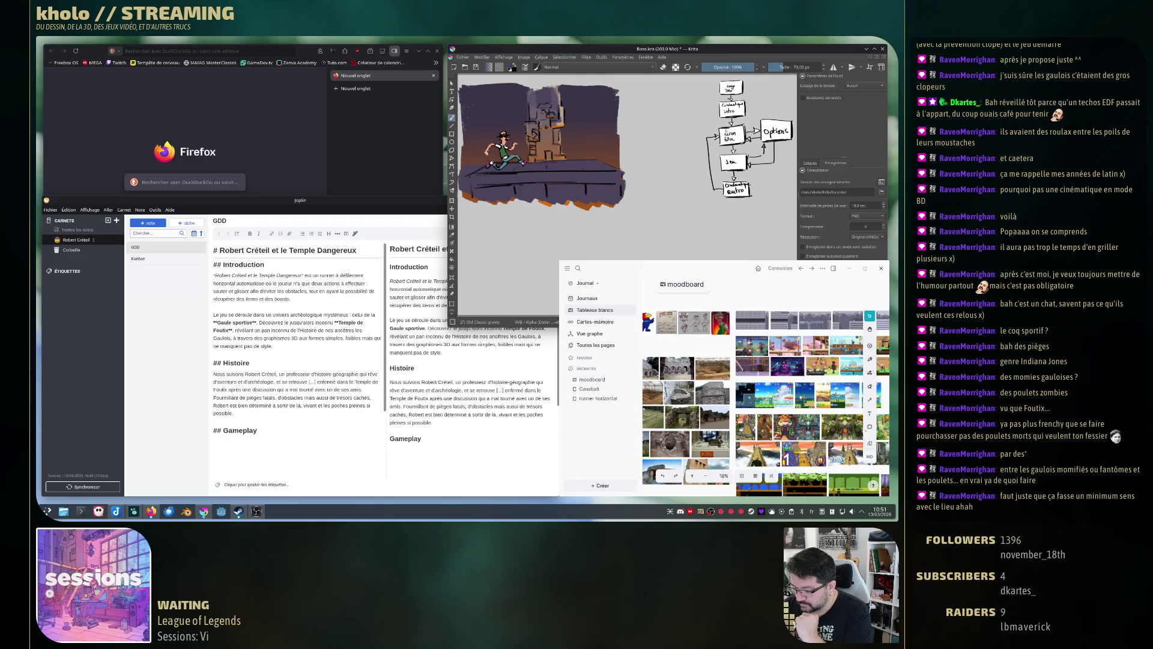
left_click_drag(635, 164, 628, 197)
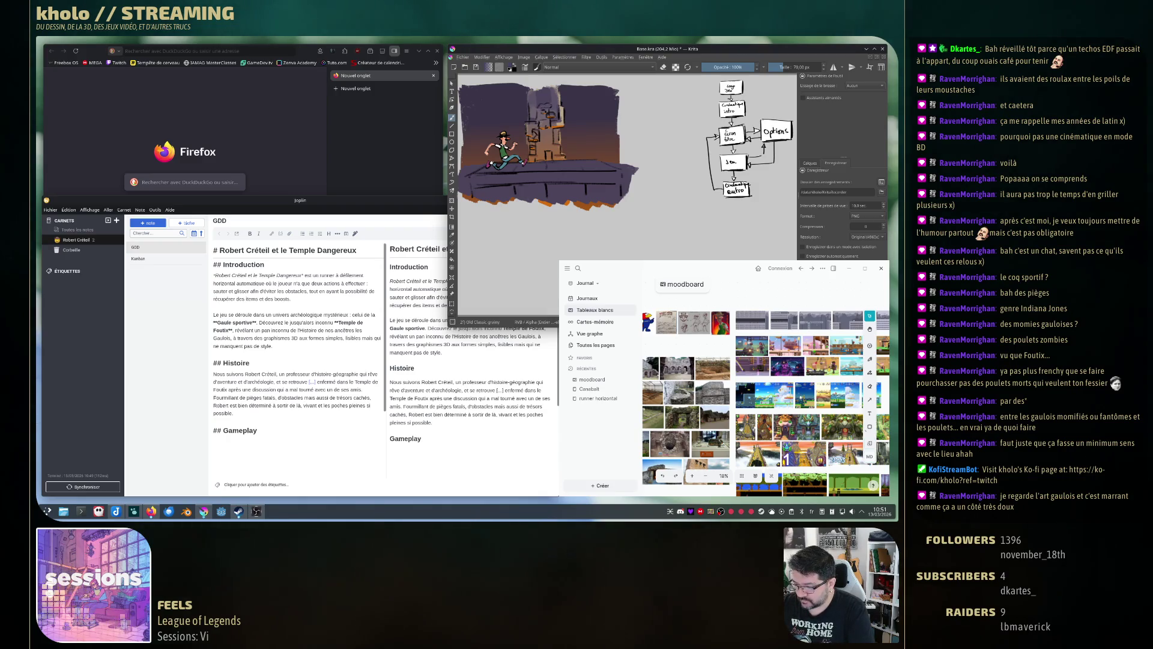
mouse_move(463, 108)
left_mouse_down()
mouse_move(468, 157)
mouse_move(482, 169)
mouse_move(466, 171)
left_mouse_up()
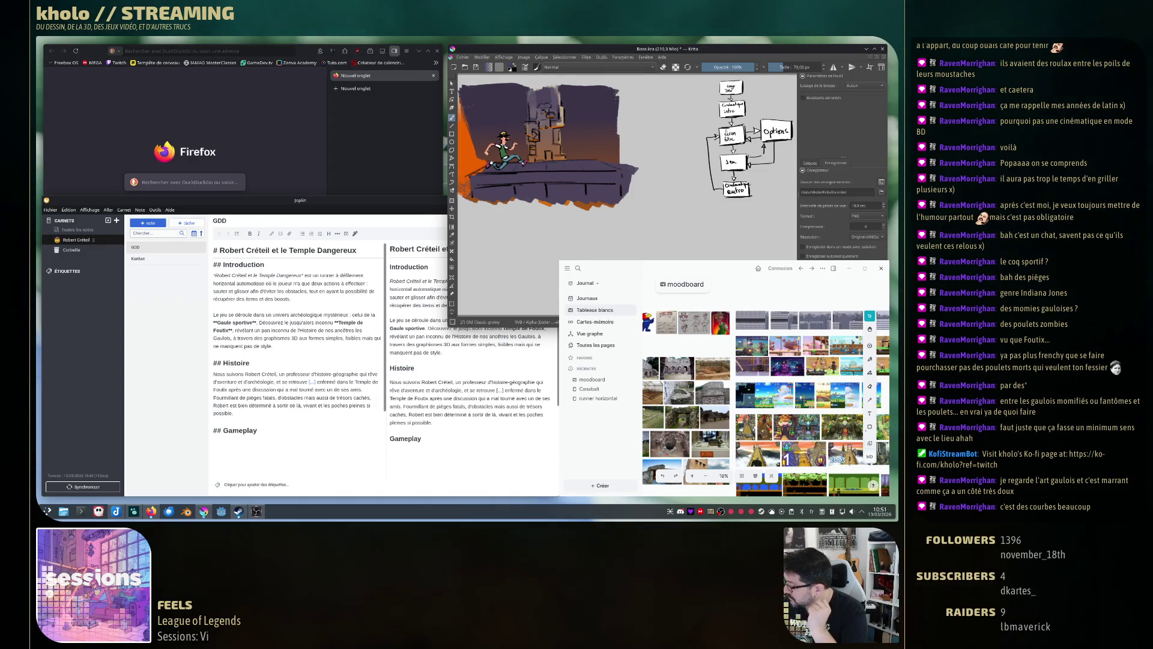
Dab brighter orange near the lower left and repaint the strip along the canvas's left edge.
mouse_move(466, 168)
left_mouse_down()
mouse_move(485, 176)
mouse_move(468, 182)
left_mouse_up()
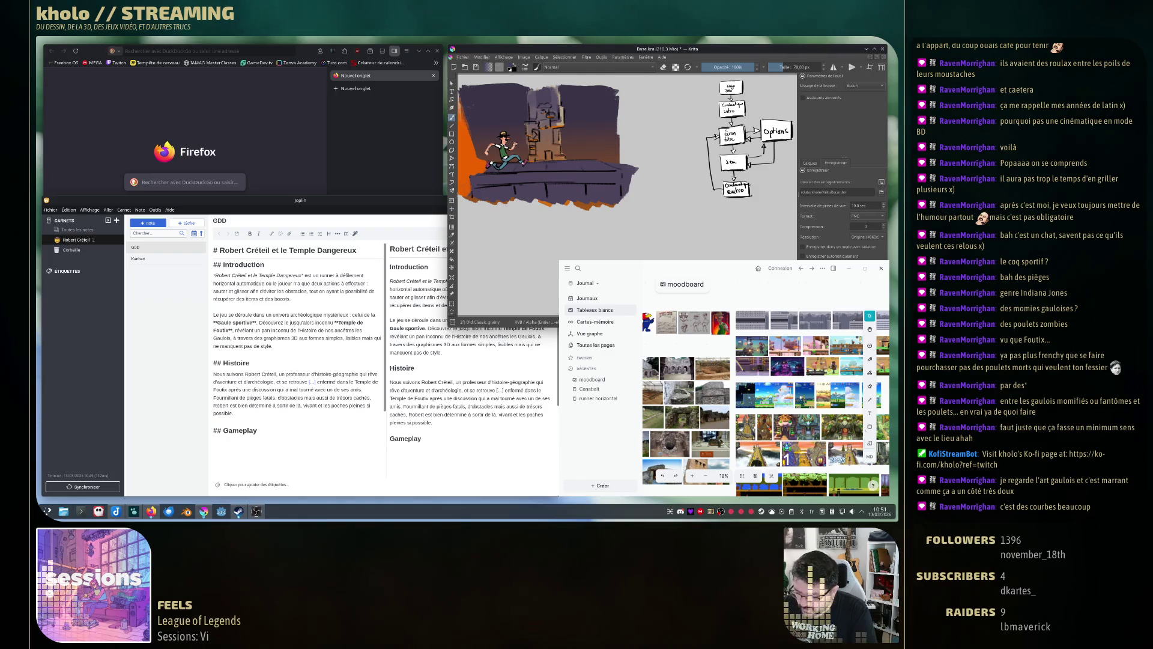
left_click_drag(461, 102, 460, 157)
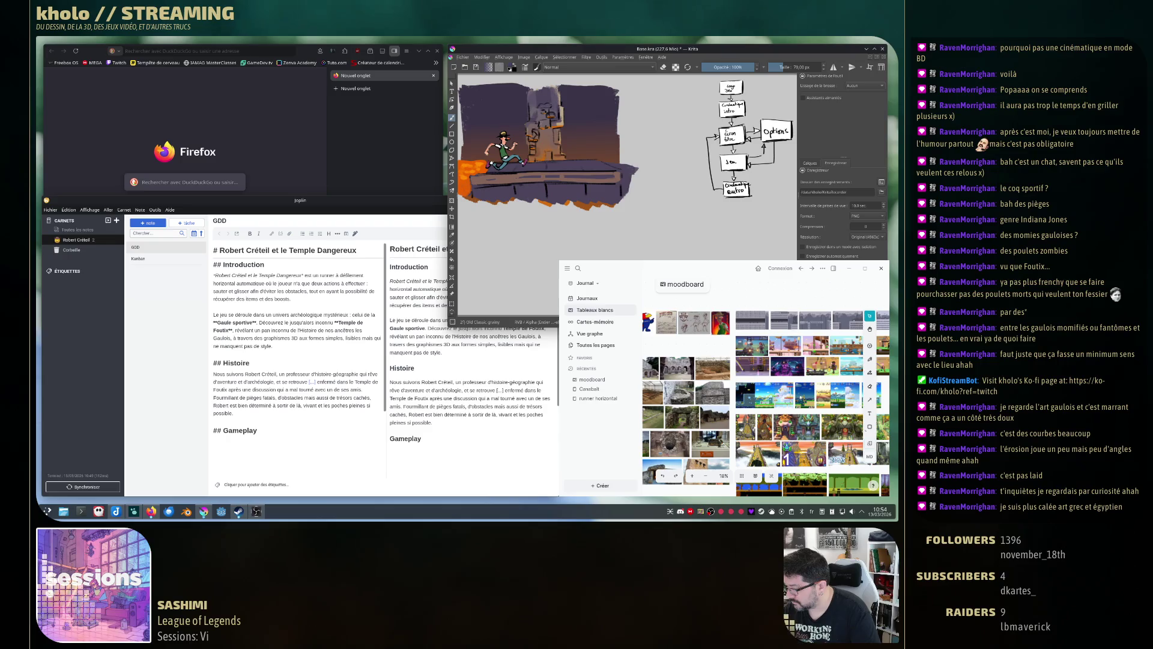
Touch up the top of the platform with a brush stroke.
left_click_drag(544, 183, 582, 183)
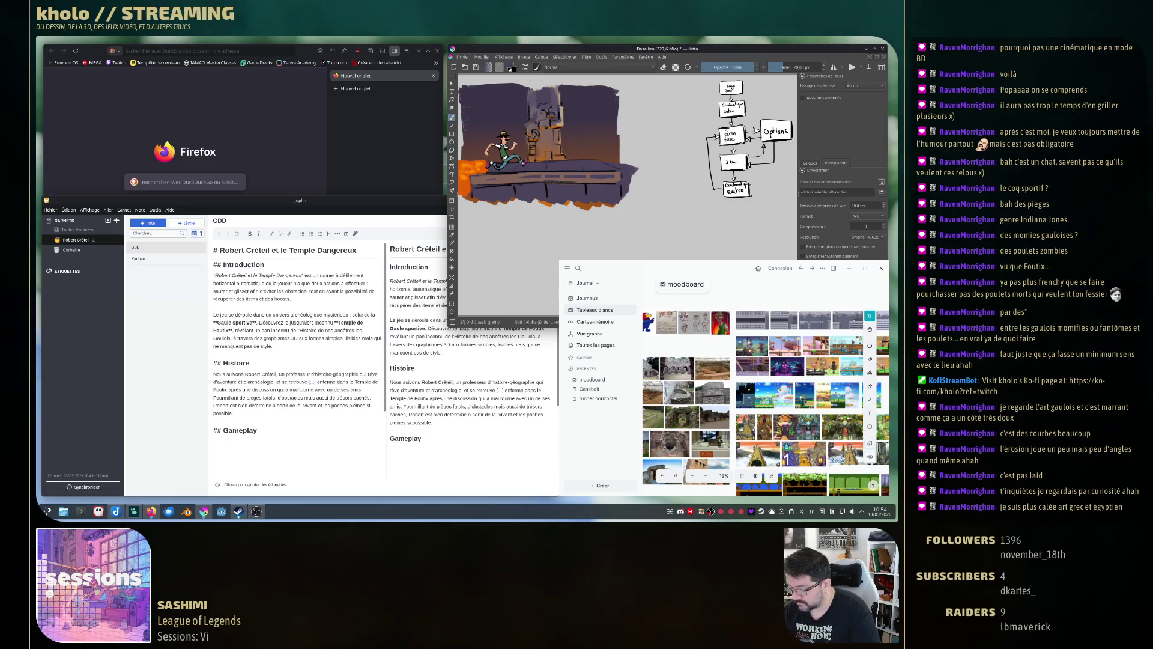
Brighten the platform's top edge with short lighter strokes, undoing the last one.
mouse_move(498, 186)
left_mouse_down()
mouse_move(498, 198)
mouse_move(542, 200)
left_mouse_up()
mouse_move(543, 186)
left_mouse_down()
mouse_move(543, 199)
mouse_move(619, 201)
left_mouse_up()
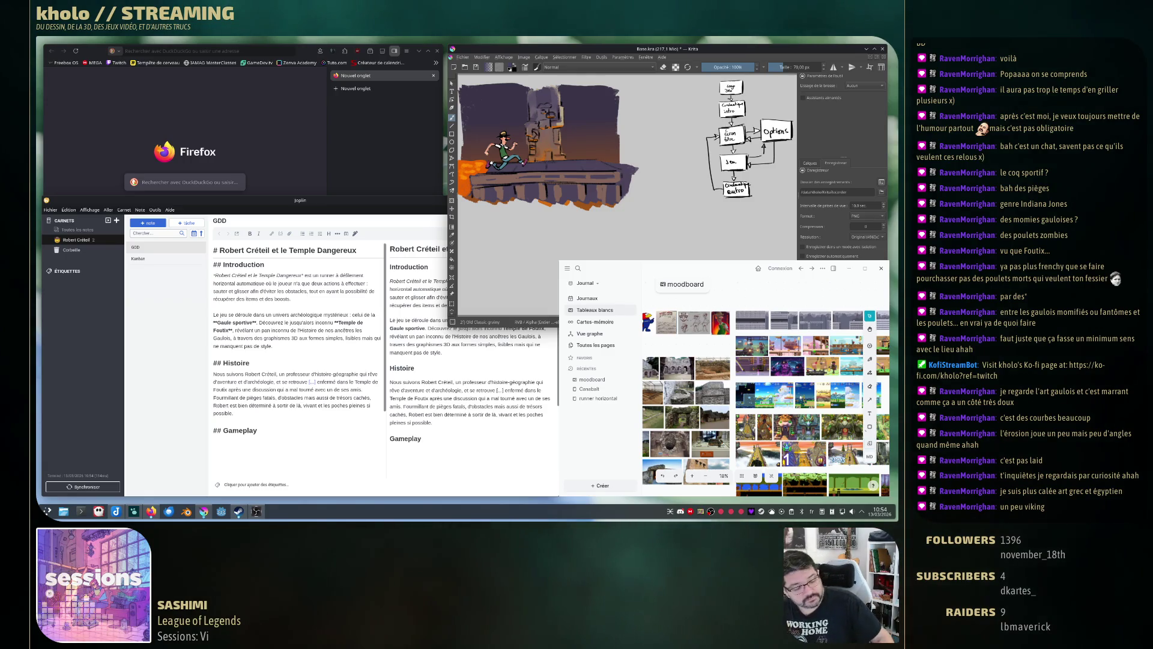
key("ctrl+z")
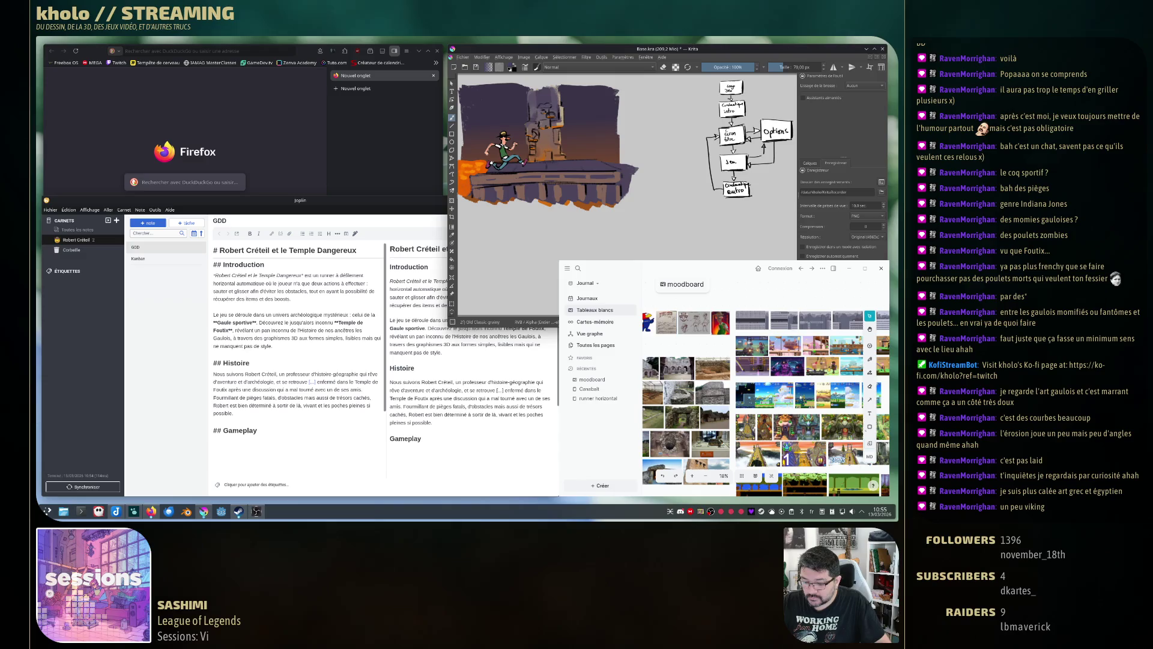
key("ctrl+r")
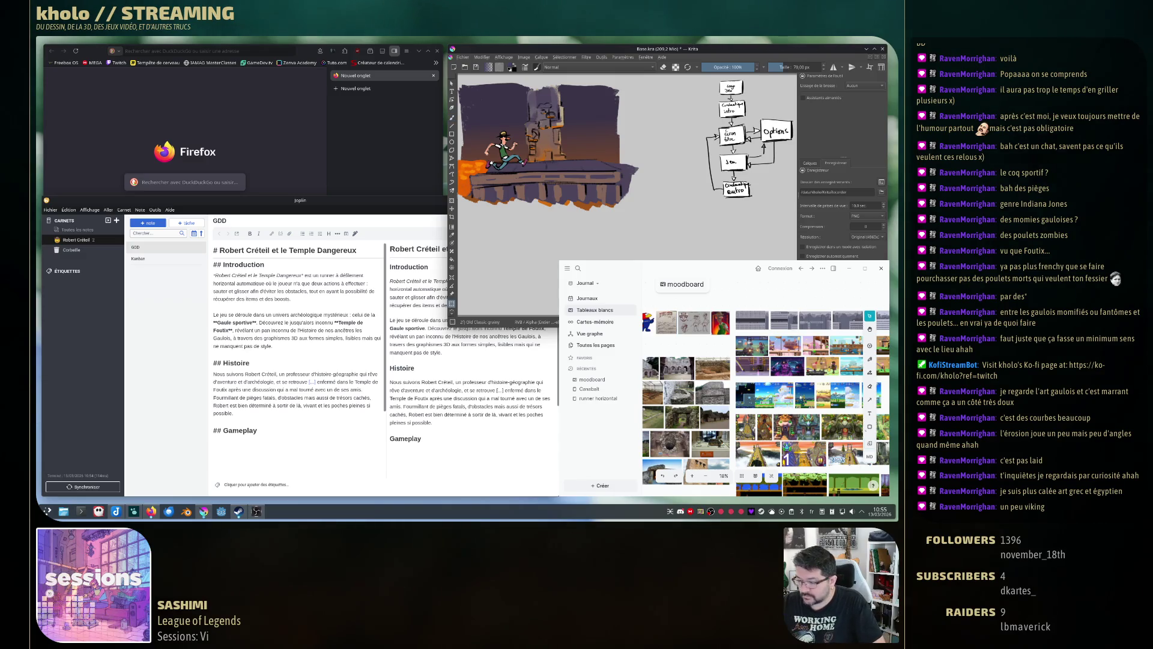
Select the painting's right-hand strip and transform it so the adventurer sits smaller and lower.
key("ctrl+a")
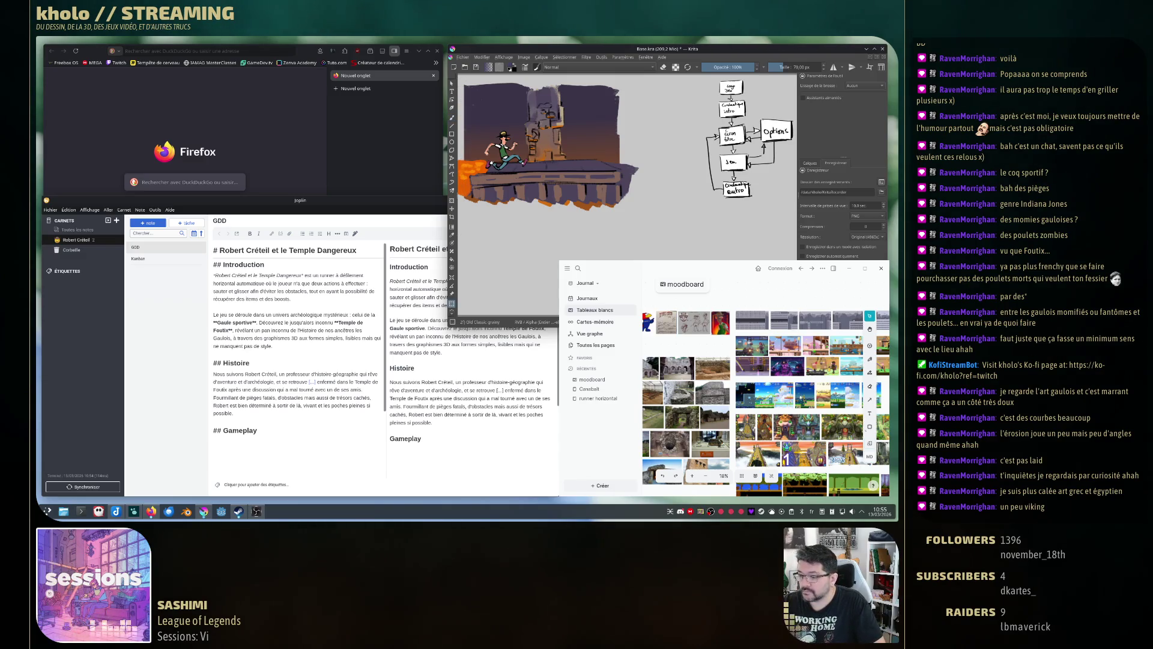
left_click(686, 78)
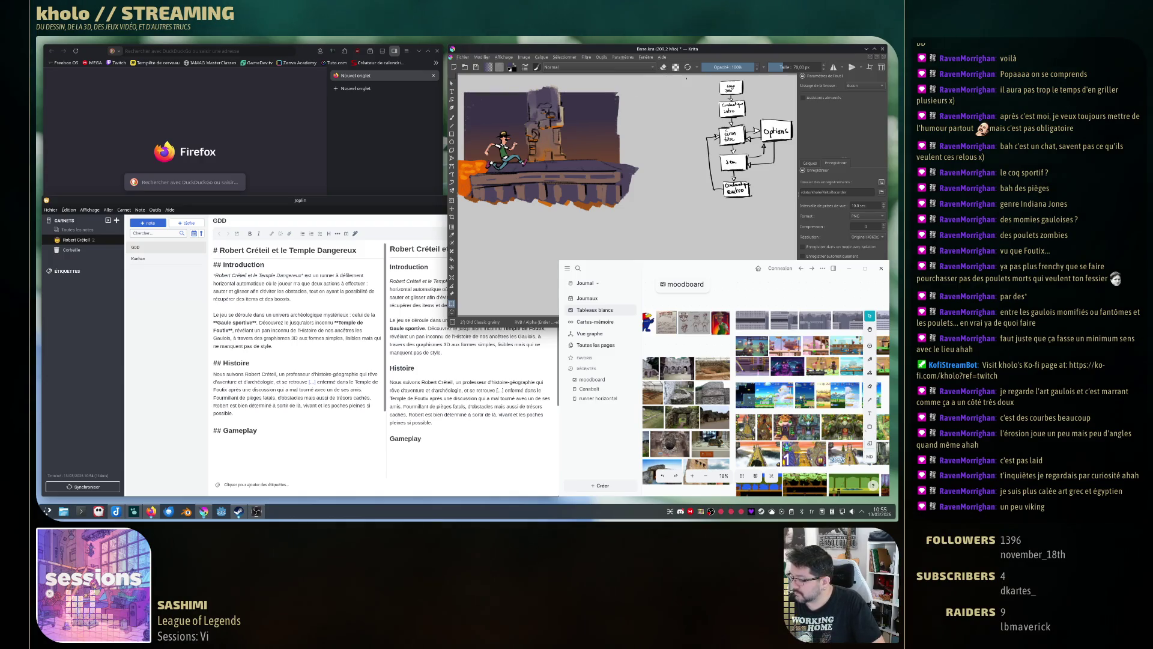
left_click_drag(691, 76, 616, 229)
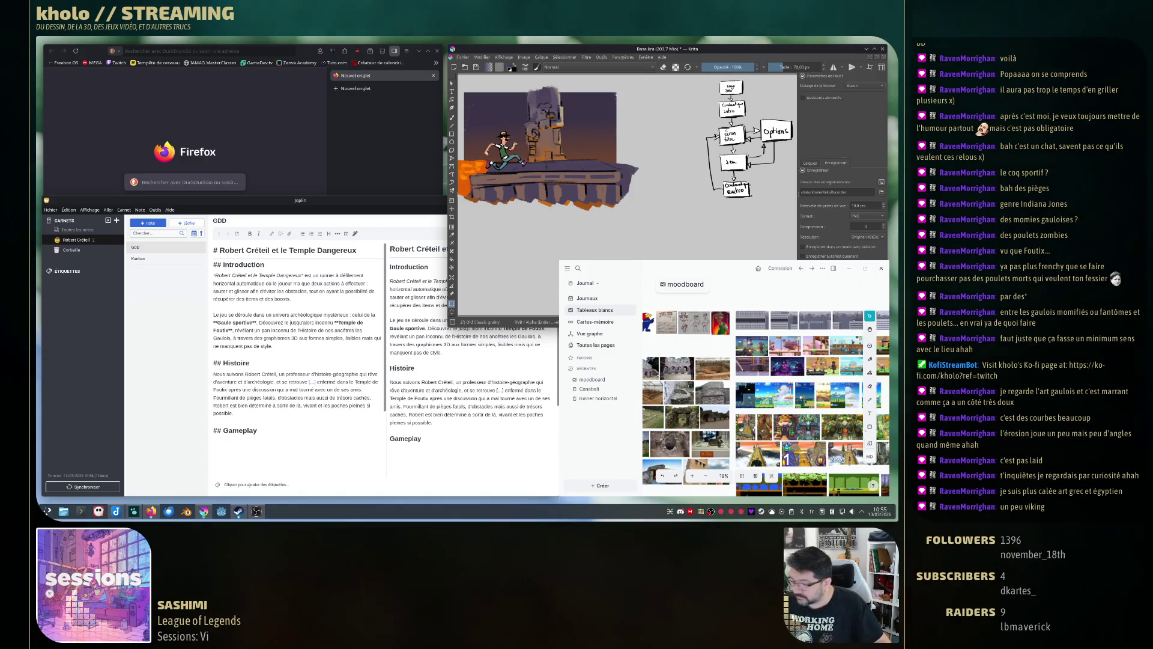
key("ctrl+t")
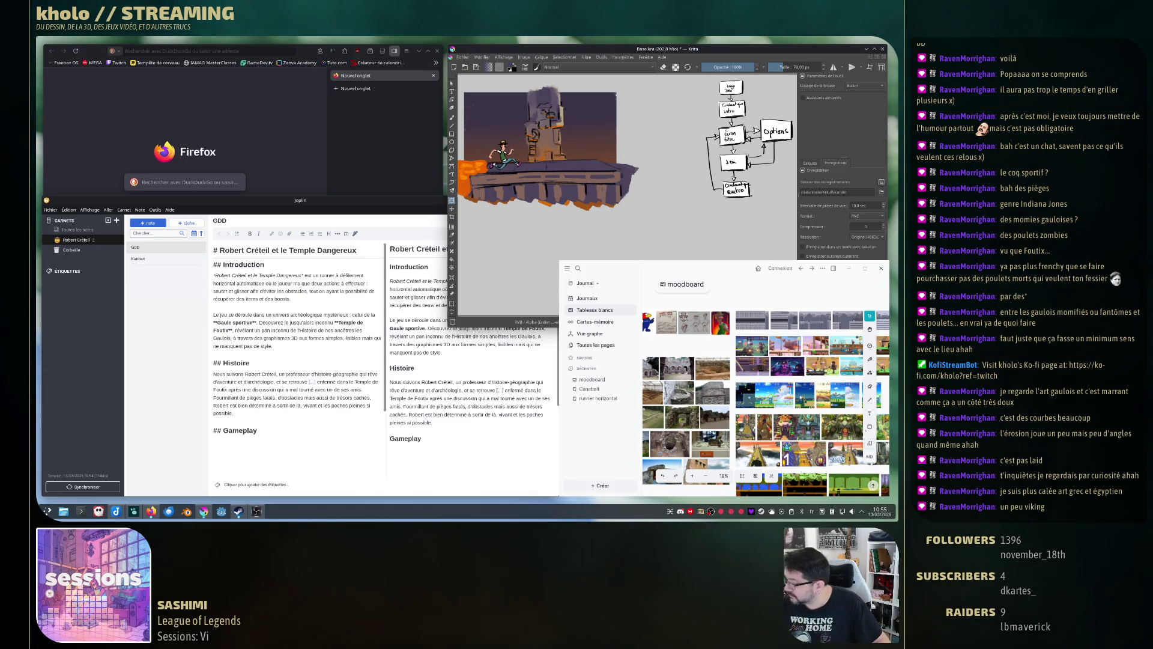
key("b")
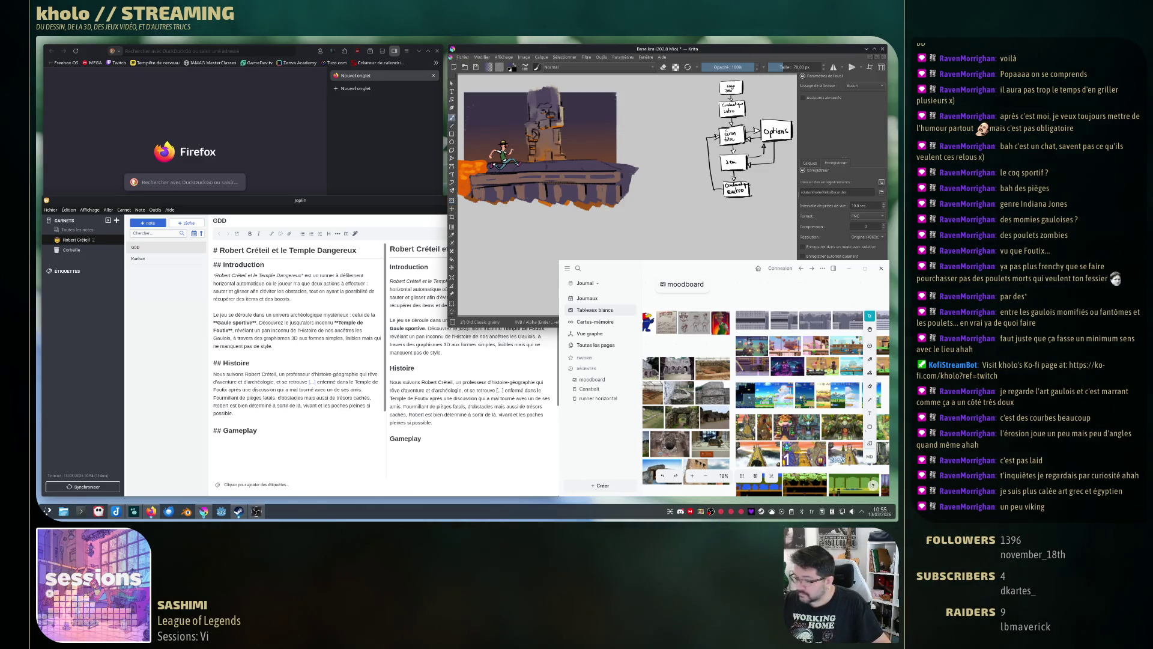
Draw a long horizontal black line above the adventurer, redrawing it until it spans the temple.
left_click_drag(521, 123, 638, 128)
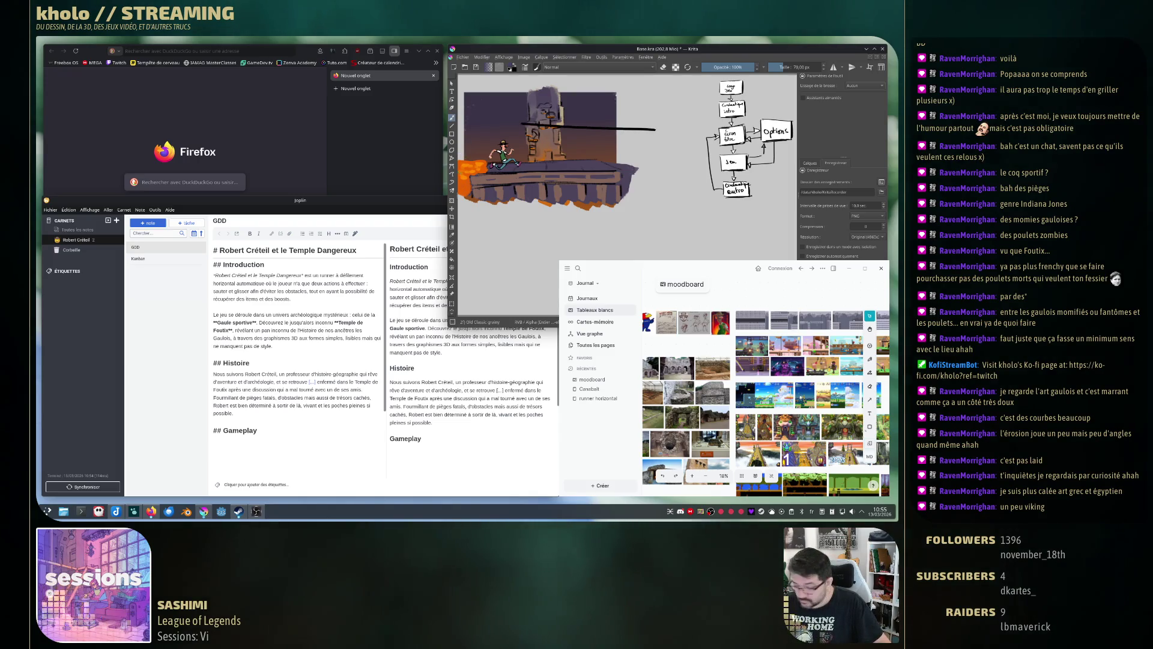
key("ctrl+z")
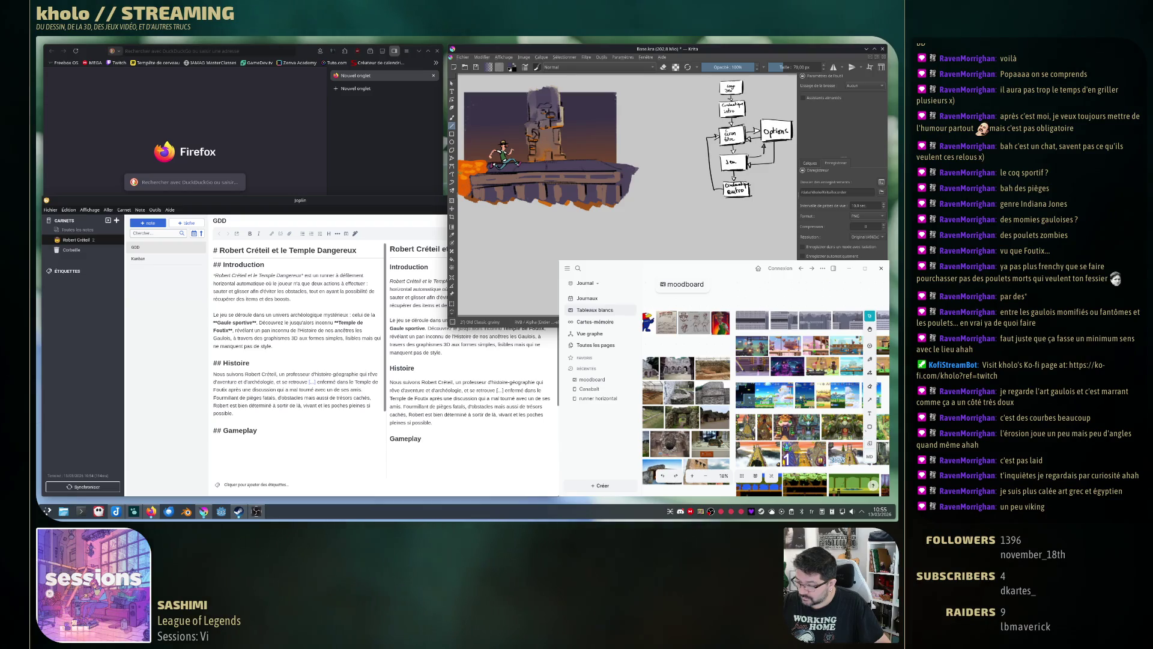
left_click_drag(516, 134, 641, 133)
key("ctrl+z")
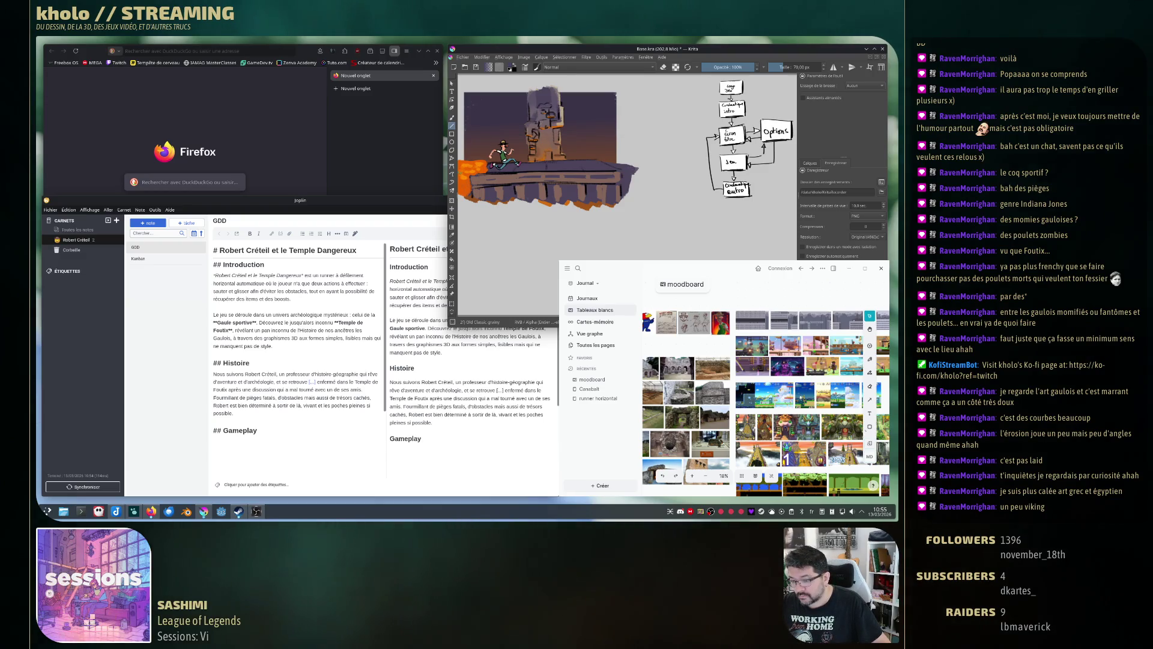
left_click_drag(515, 134, 650, 133)
key("ctrl+z")
key("ctrl+z")
left_click_drag(516, 133, 650, 134)
Draw a vertical black line down the frame's left side.
key("b")
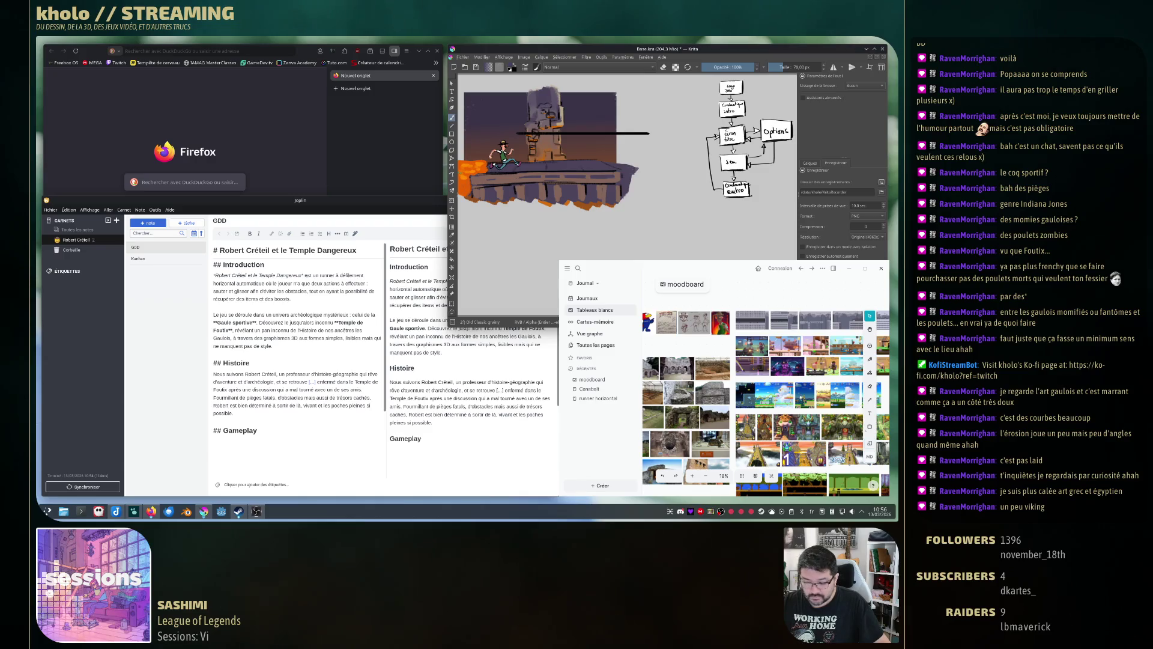
key("v")
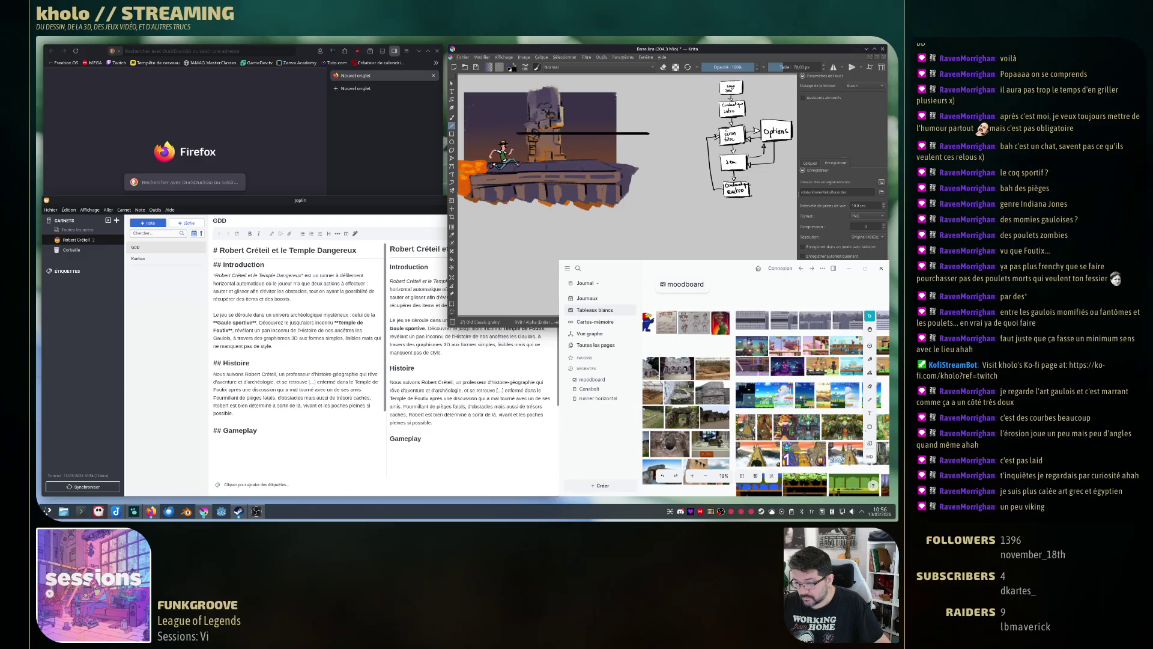
left_click_drag(518, 133, 517, 207)
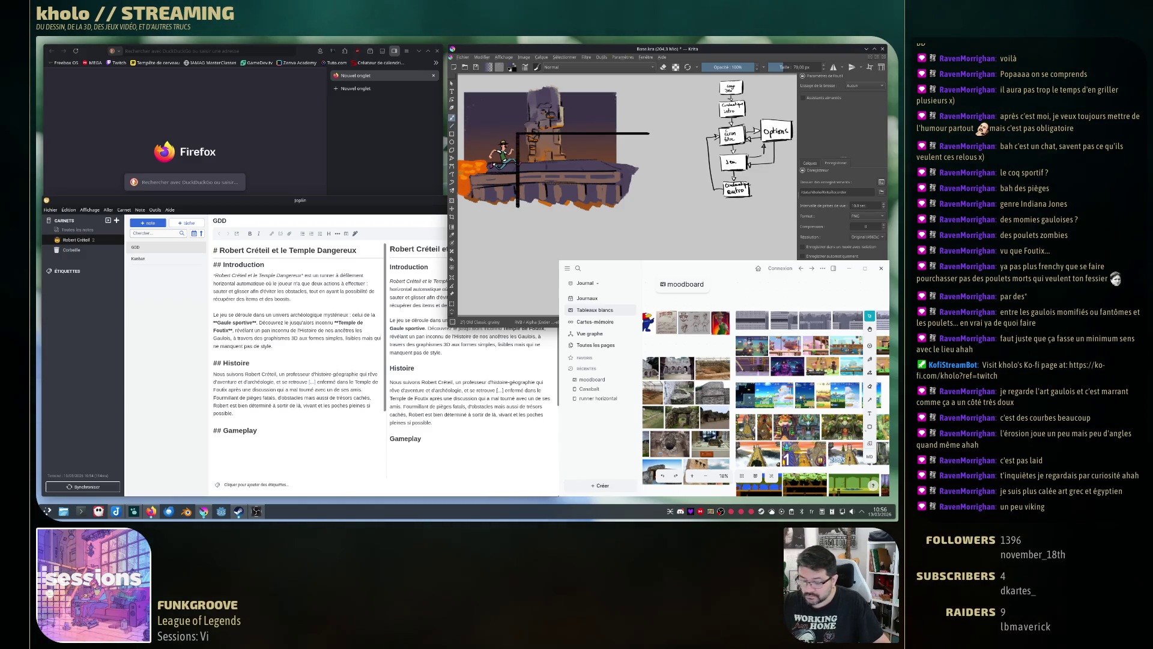
Transform and rotate the drawn lines into an upright rectangular corner.
key("ctrl+t")
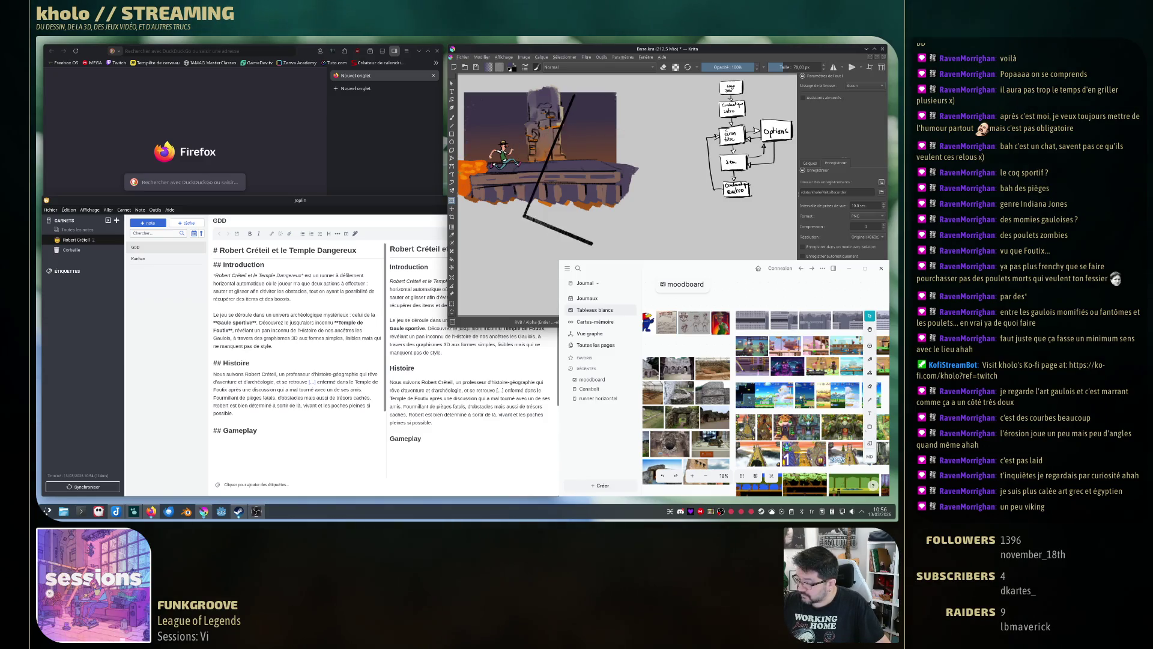
key("Escape")
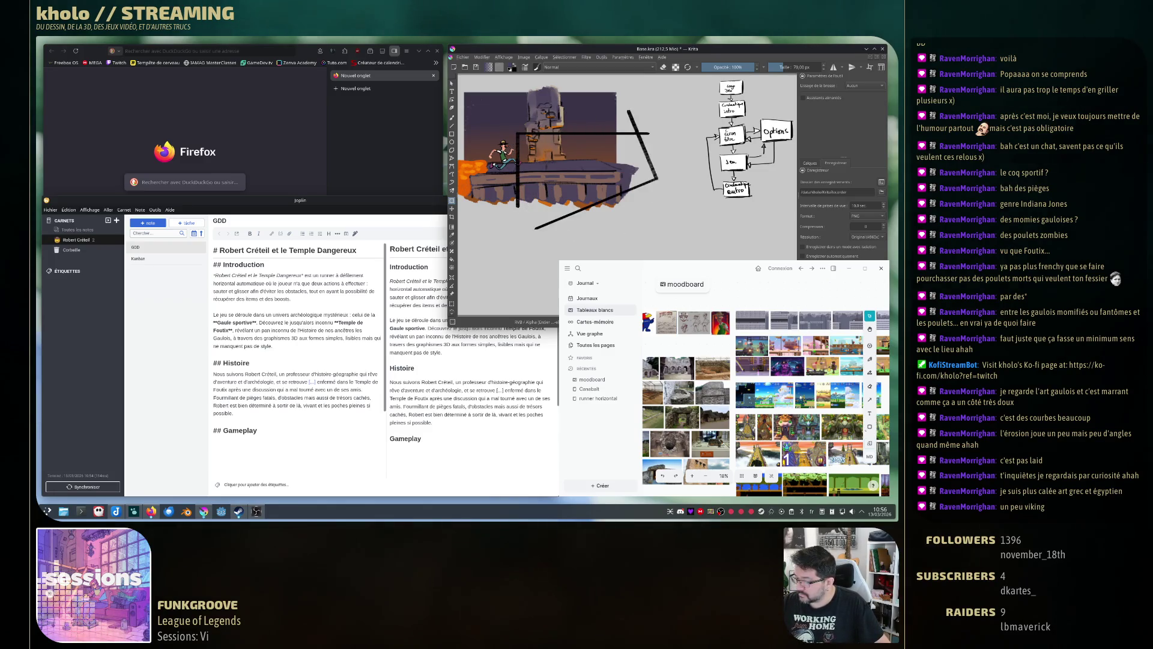
left_click_drag(602, 96, 561, 243)
left_click_drag(655, 149, 649, 206)
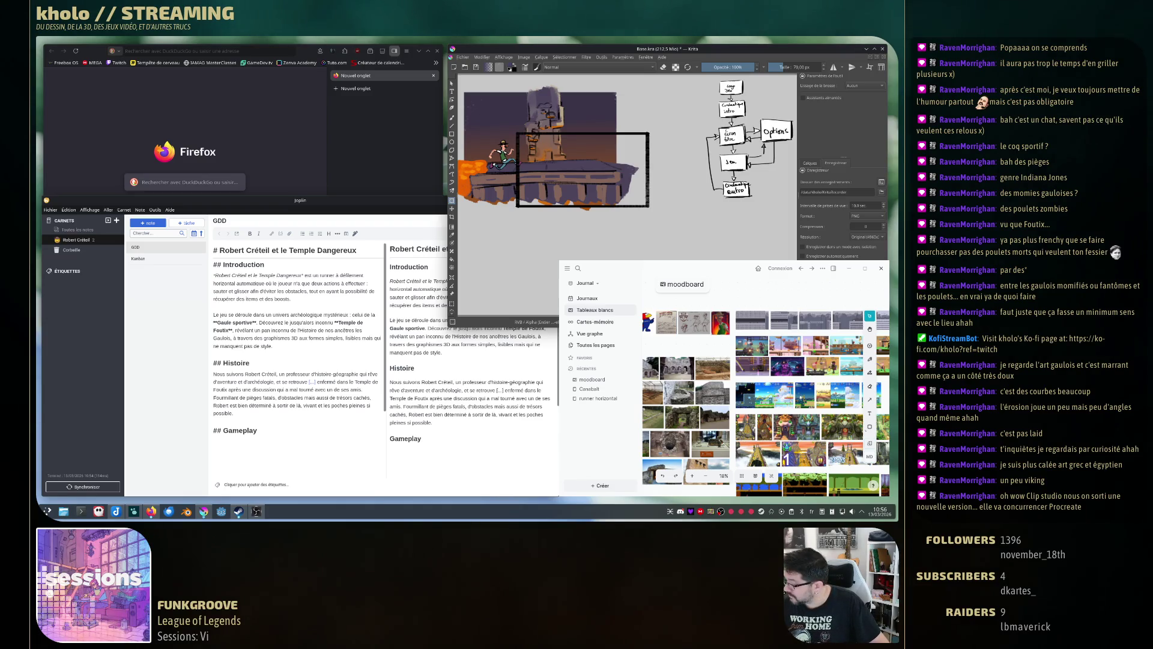
Shift the black frame up and left, then stretch its top-right corner to enlarge it.
key("t")
mouse_move(600, 168)
left_mouse_down()
mouse_move(558, 140)
mouse_move(556, 152)
left_mouse_up()
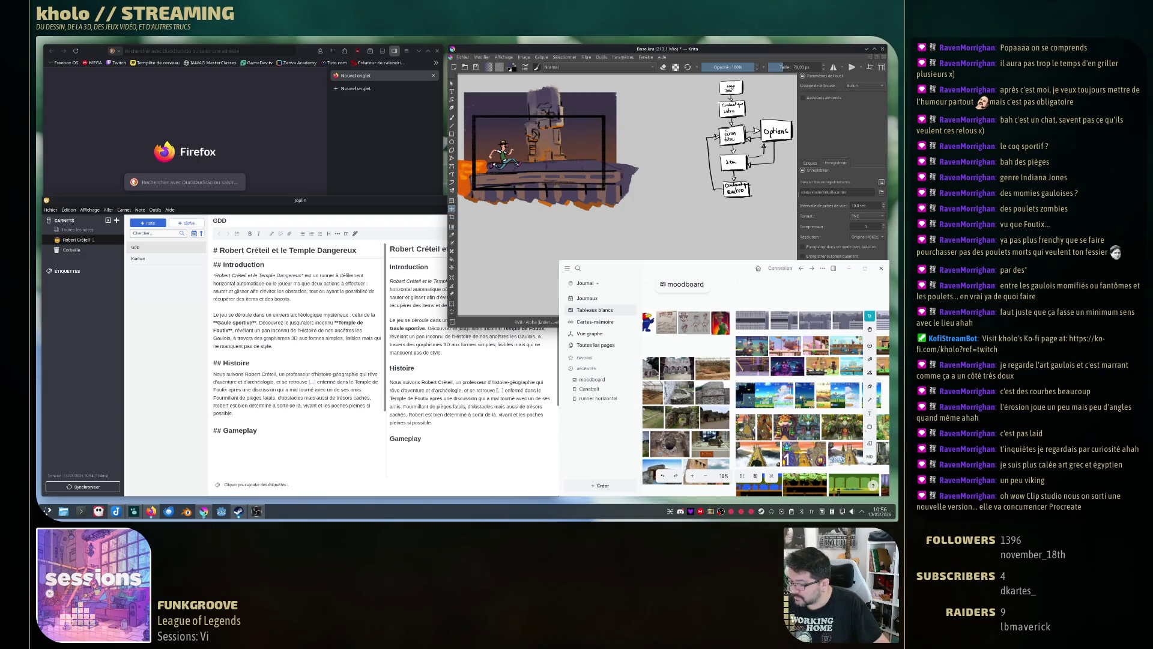
key("ctrl+t")
left_click_drag(604, 116, 635, 98)
key("Return")
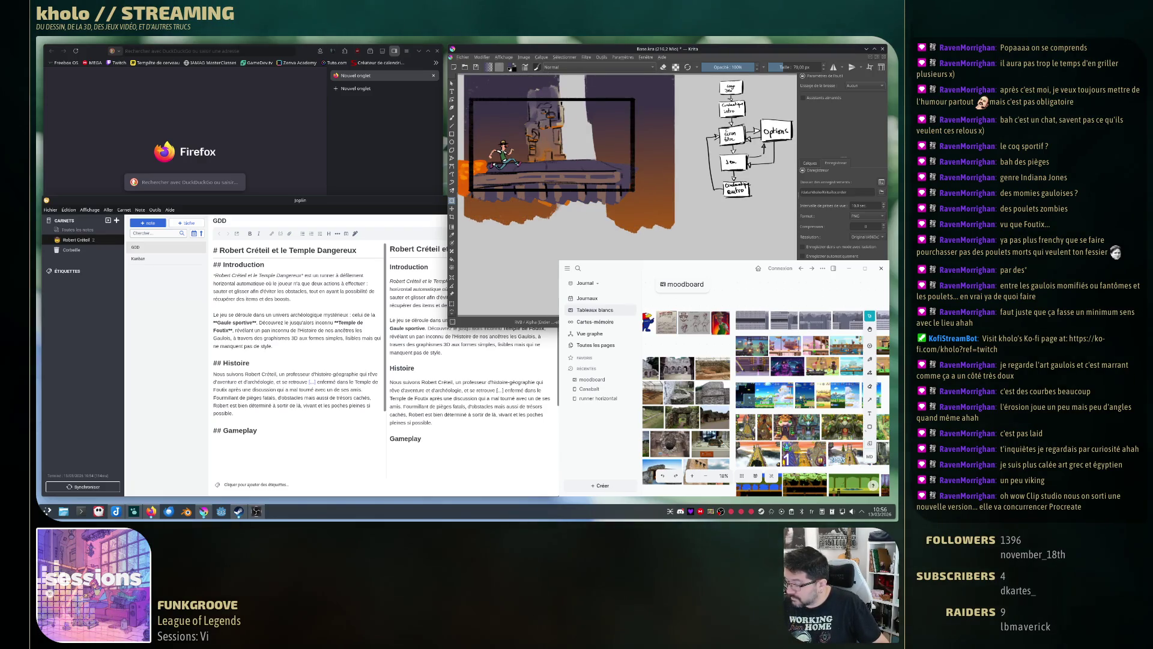
Revert the background change and paint grey into the white area near the top with the grainy brush.
key("ctrl+z")
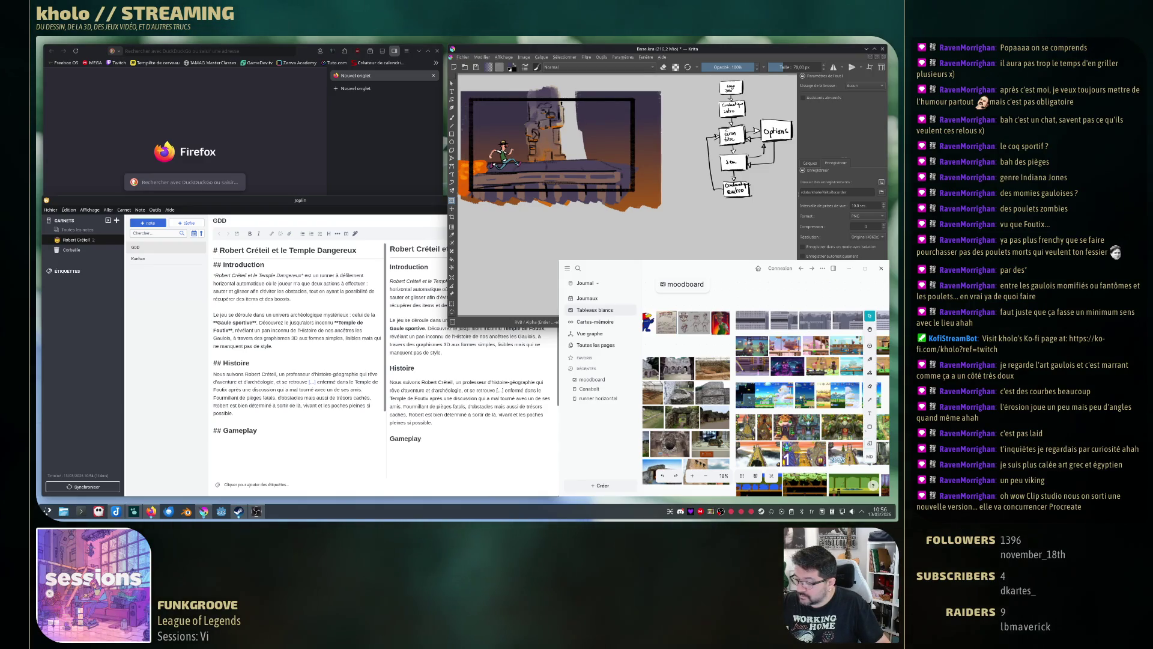
key("b")
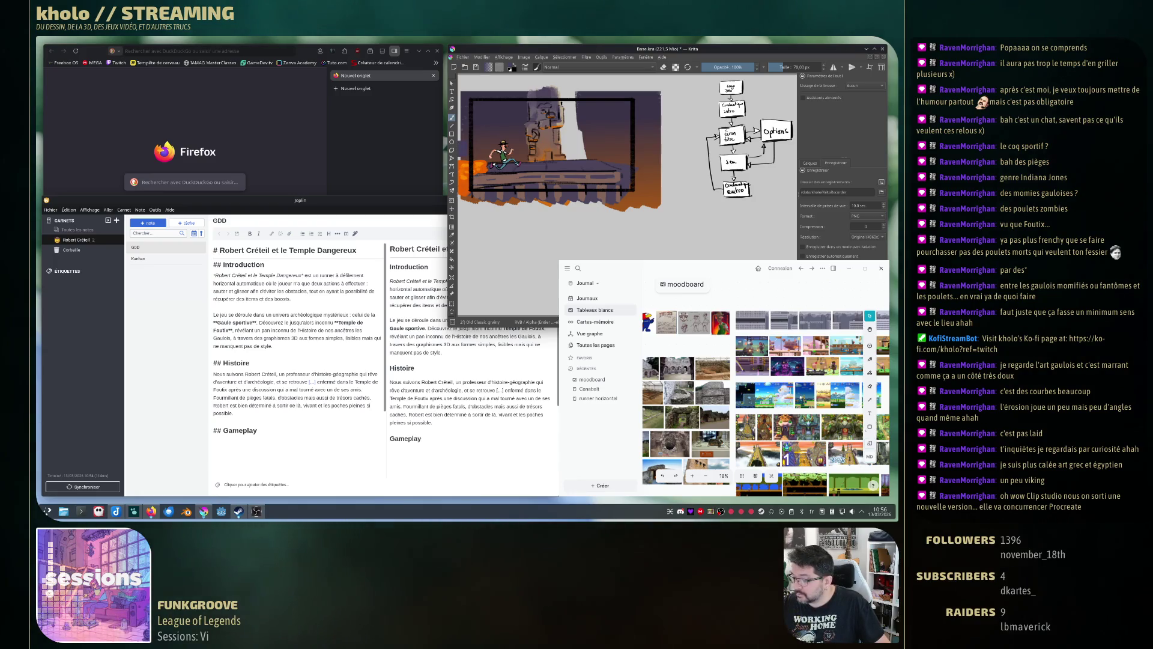
left_click_drag(567, 93, 575, 160)
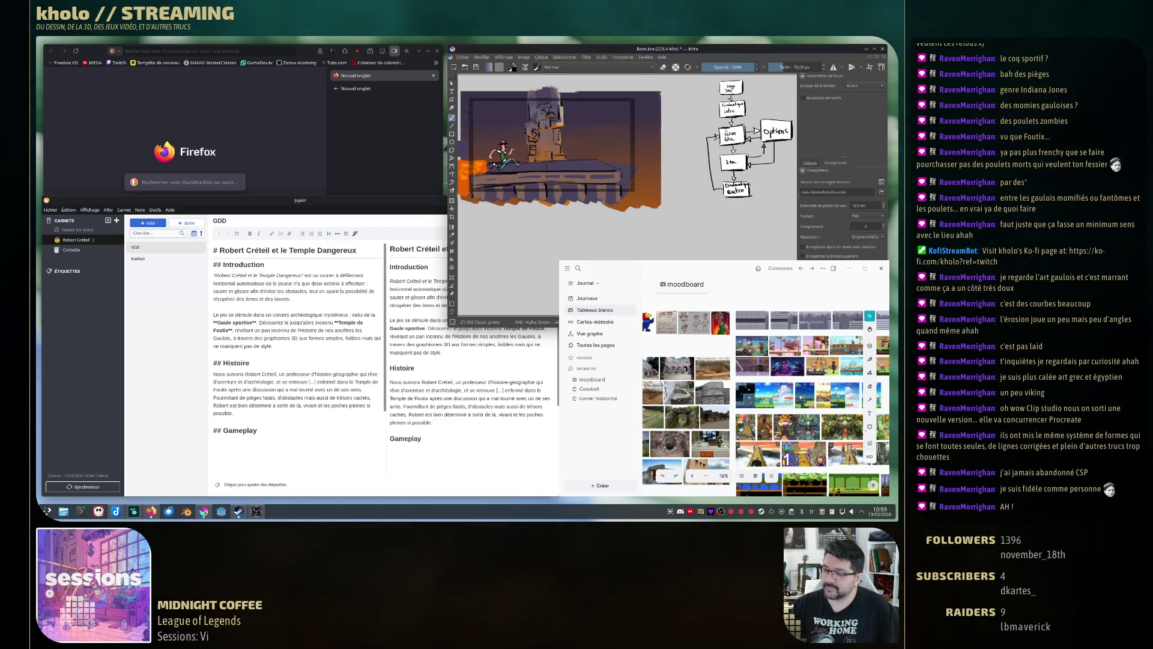
key("super+d")
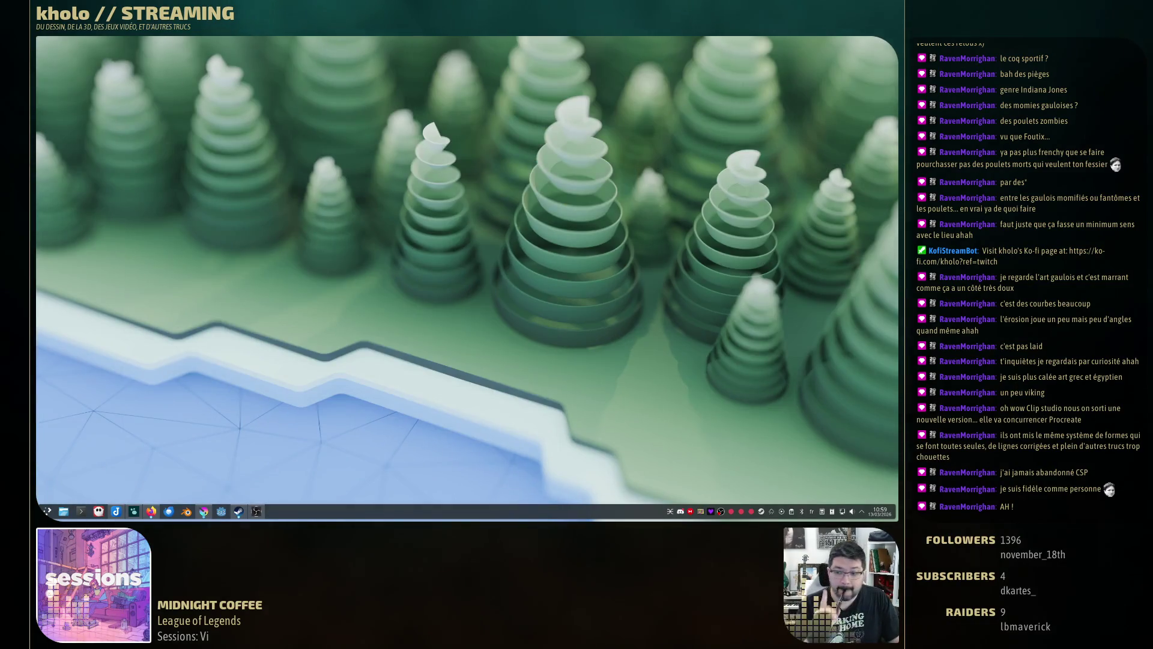
key("super+d")
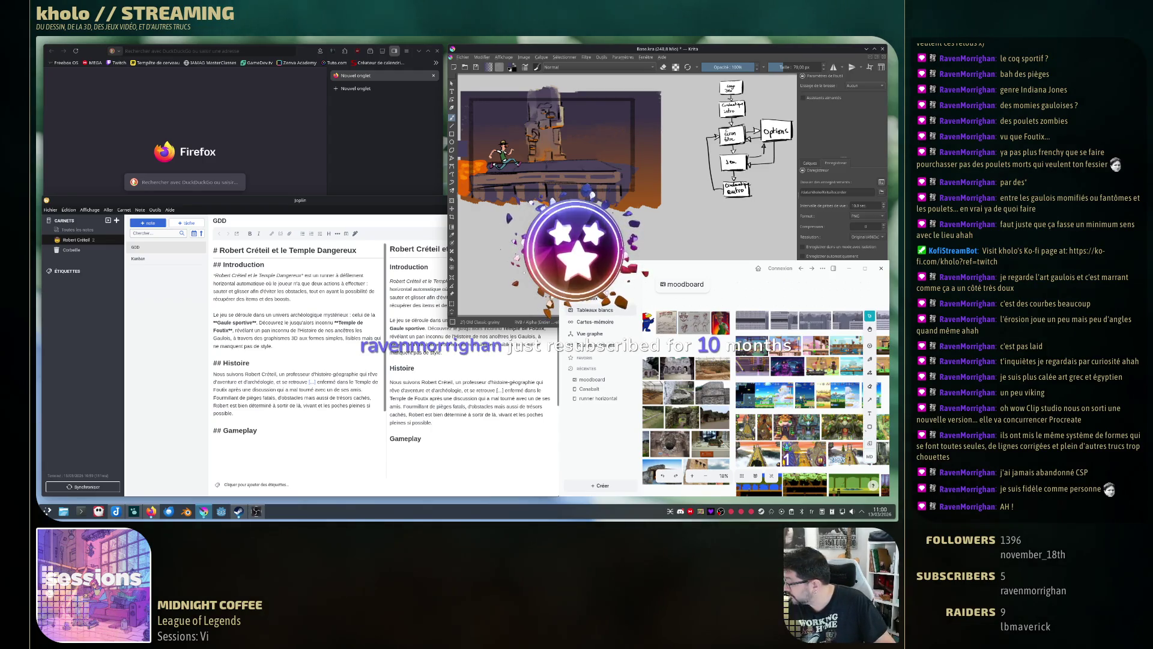
Scale the painting down toward its top-left corner and push it right, freeing canvas on the left.
key("ctrl+t")
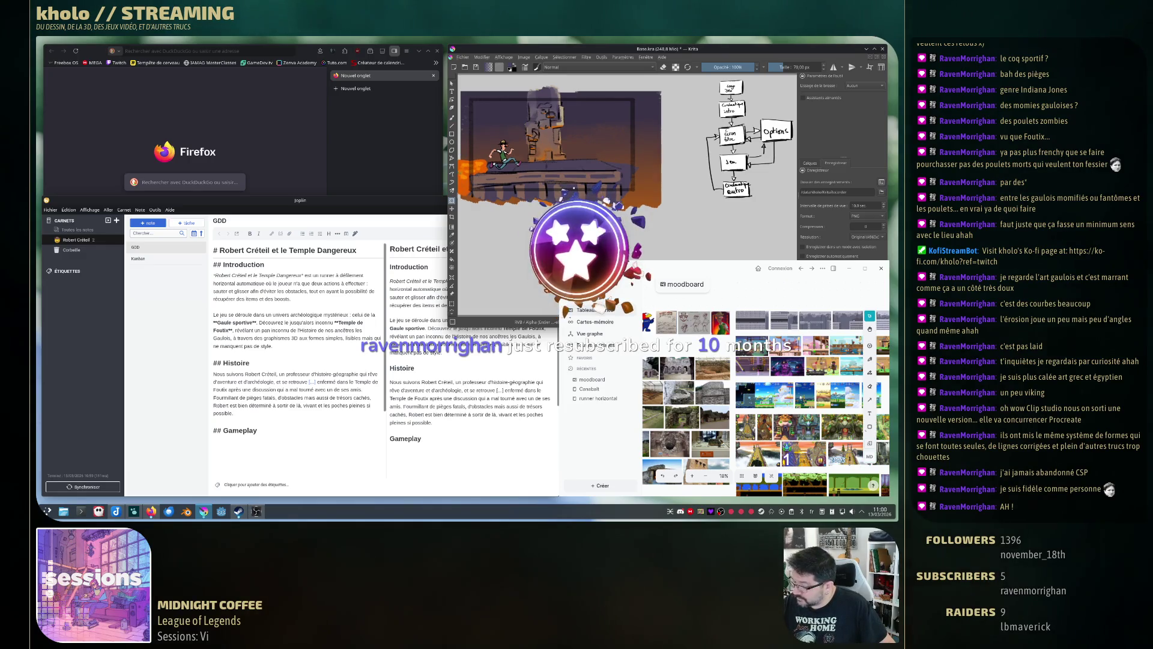
left_click_drag(660, 207, 614, 180)
left_click_drag(534, 132, 562, 131)
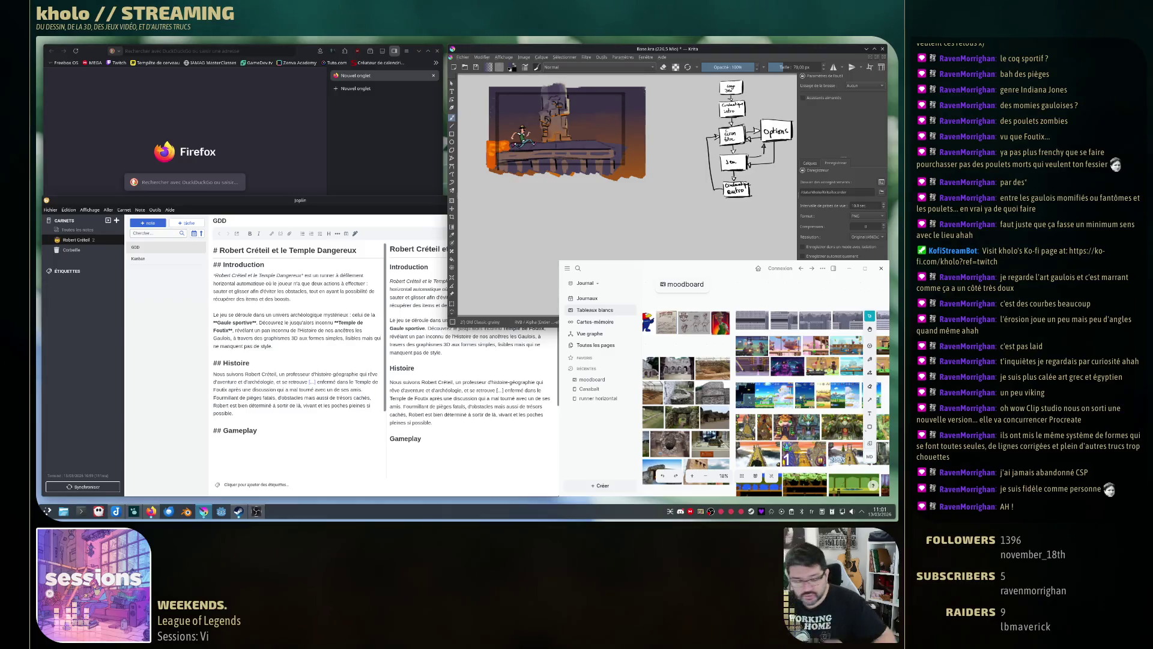
key("t")
left_click_drag(564, 132, 583, 137)
key("b")
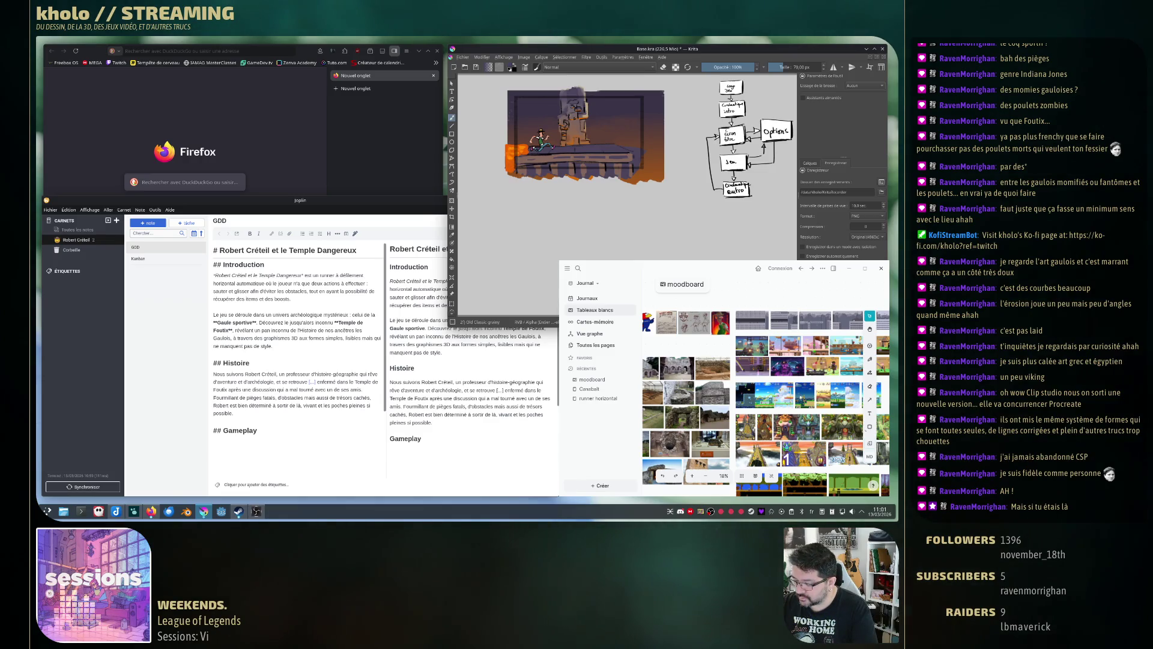
Handwrite the red heading 'Menace par niveau' left of the painting, redoing botched letters.
left_click_drag(474, 114, 486, 115)
key("ctrl+z")
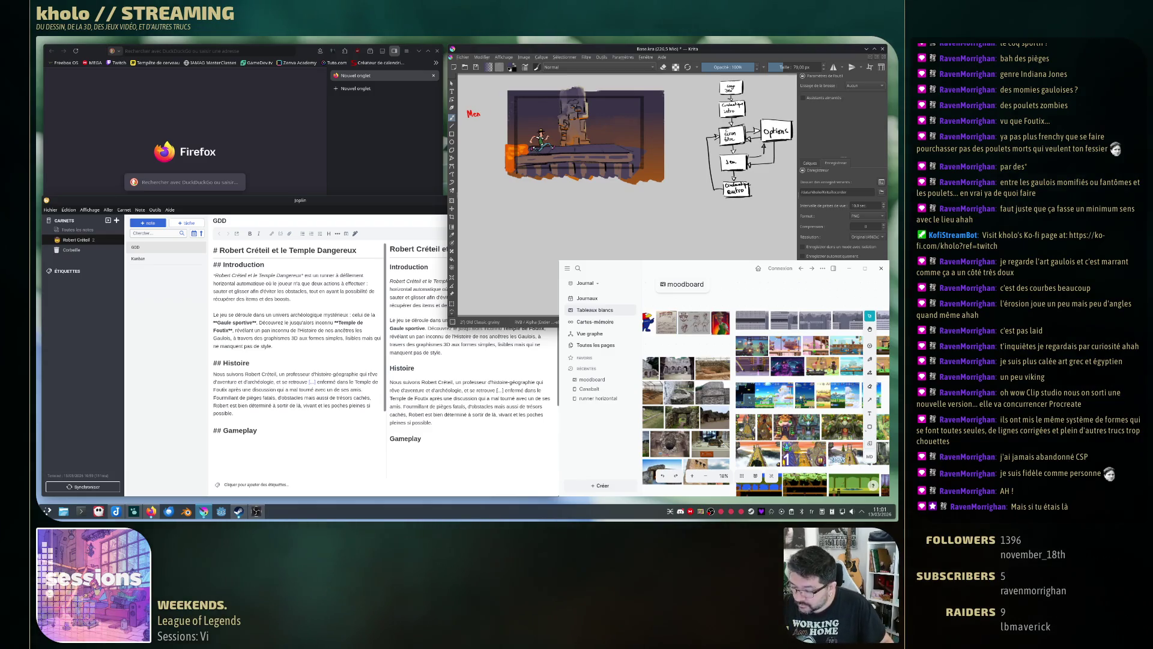
left_click_drag(485, 112, 493, 115)
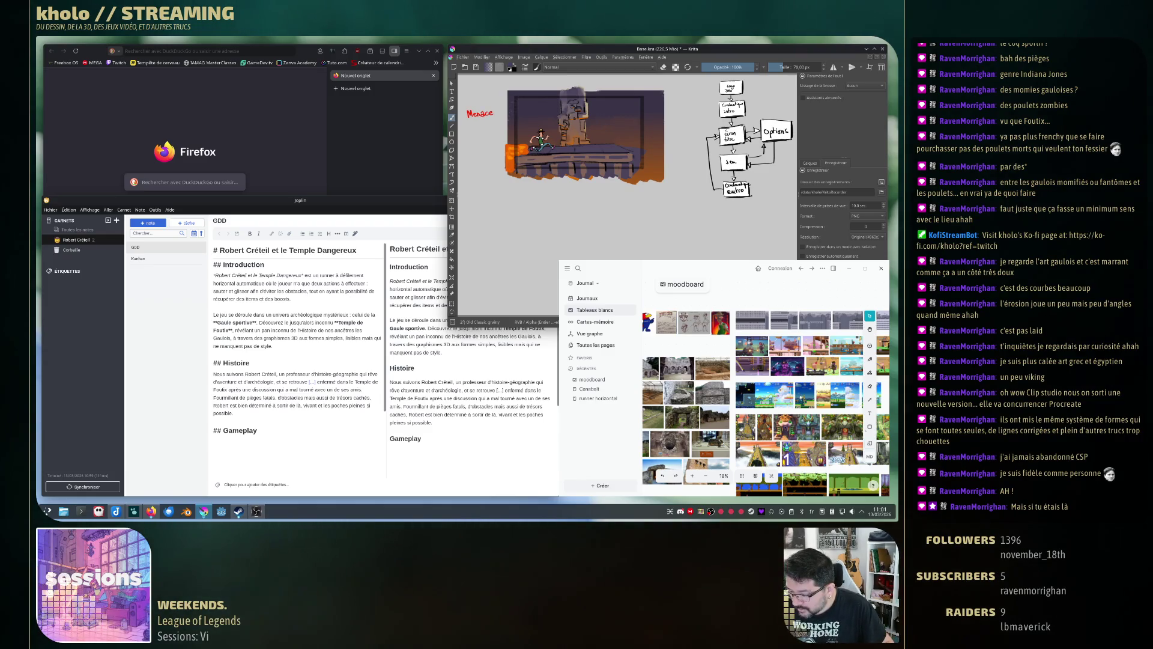
key("ctrl+z")
key("ctrl+z")
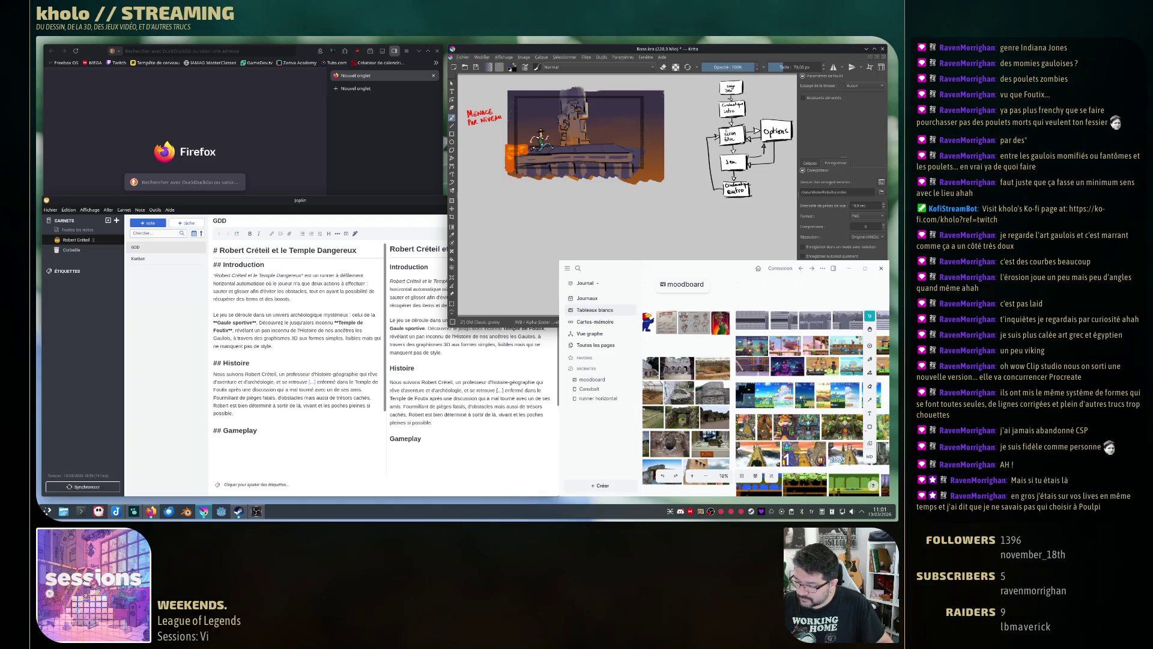
Draw a red arrow toward the painting and write the numbered list 1.–4. below the note.
left_click_drag(488, 128, 505, 140)
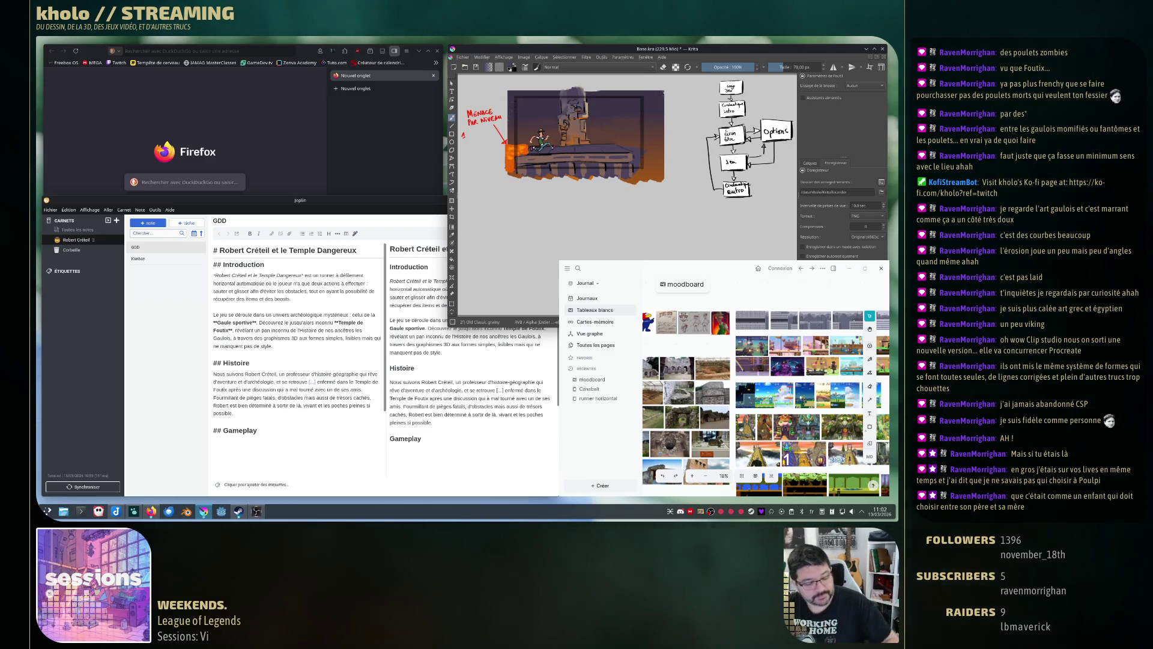
left_click_drag(469, 130, 481, 135)
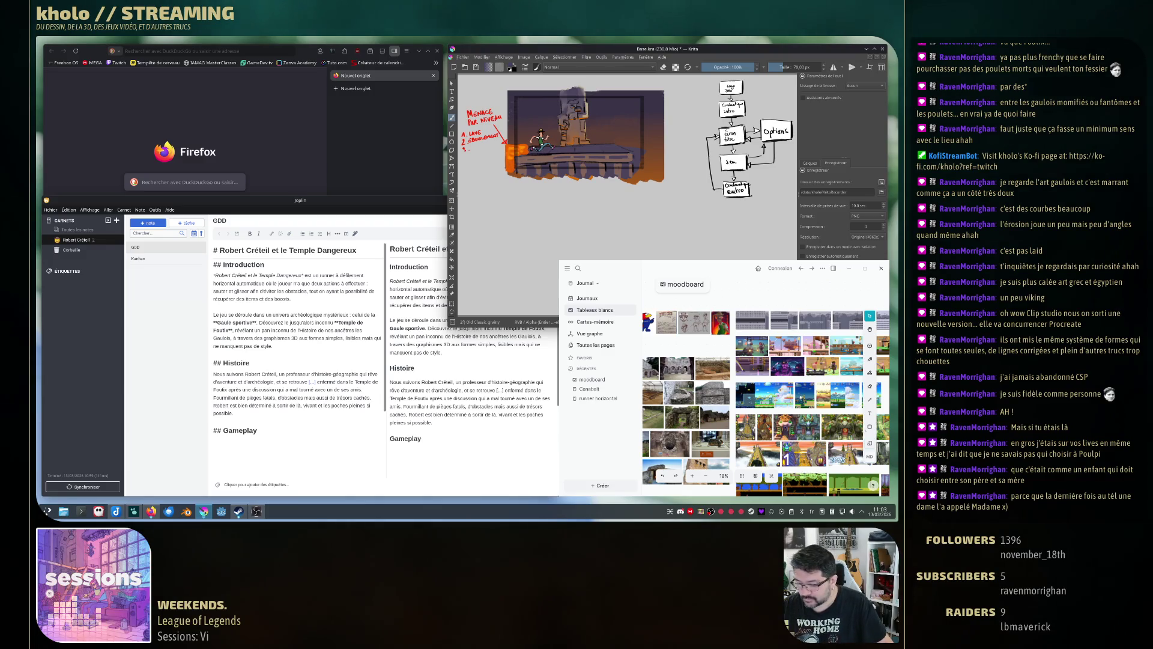
left_click_drag(463, 154, 468, 158)
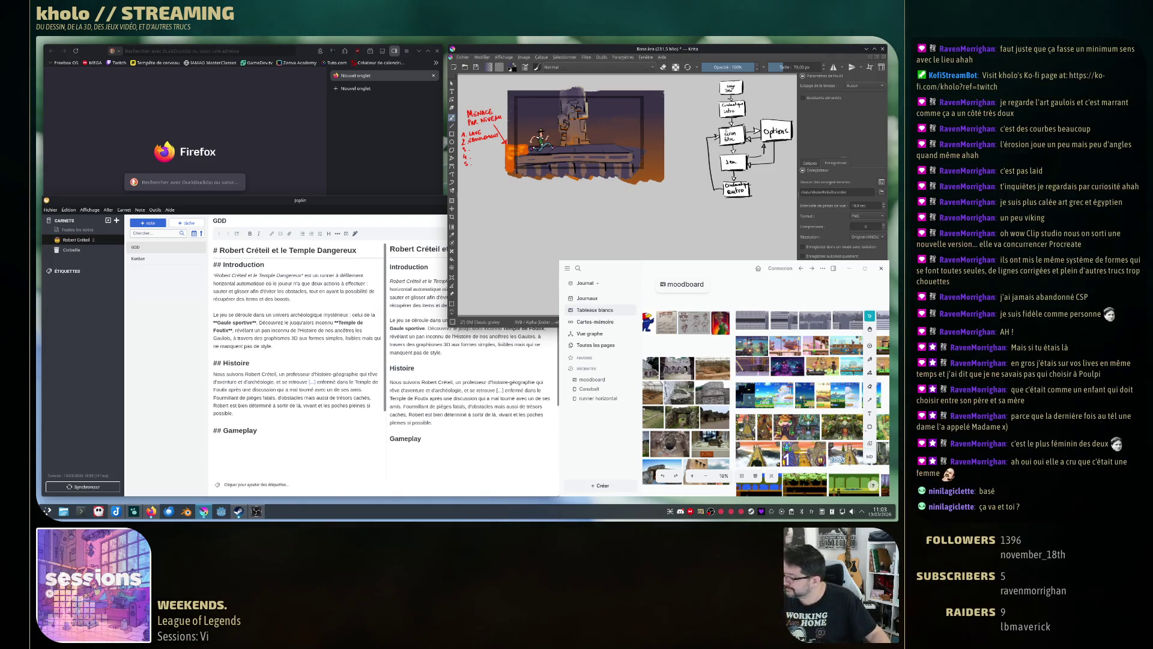
Nudge the painting and red notes slightly upward with the Move tool.
key("t")
left_click_drag(585, 138, 582, 120)
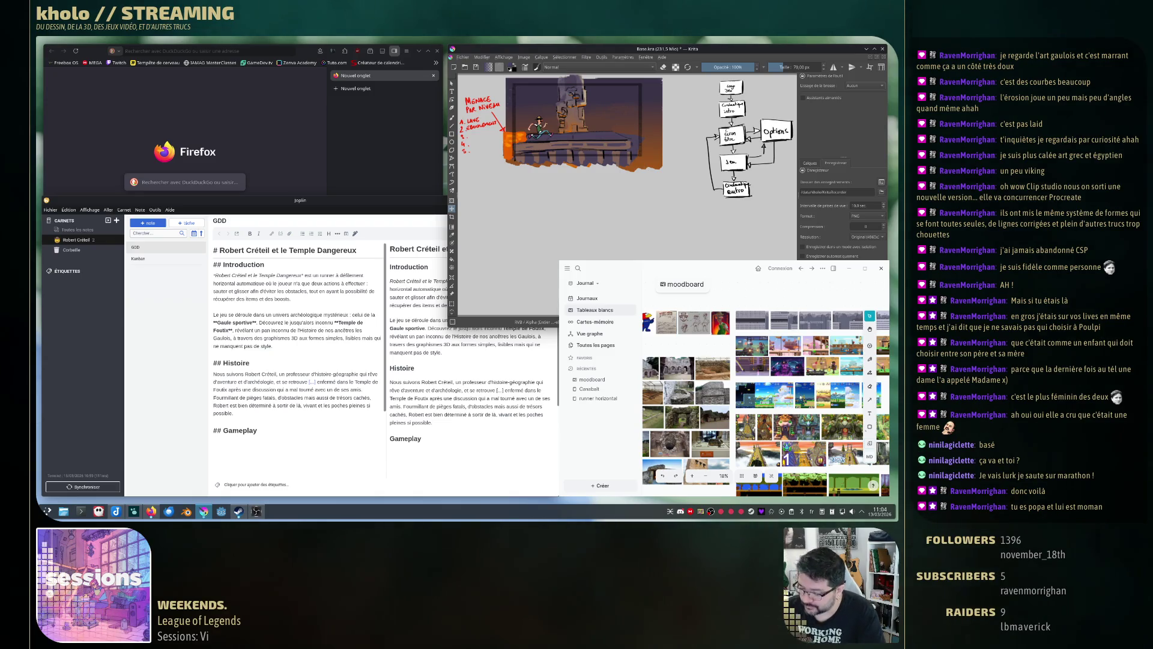
Add red handwriting below the numbered list and finish the blue note ending with 'boosts)'.
key("b")
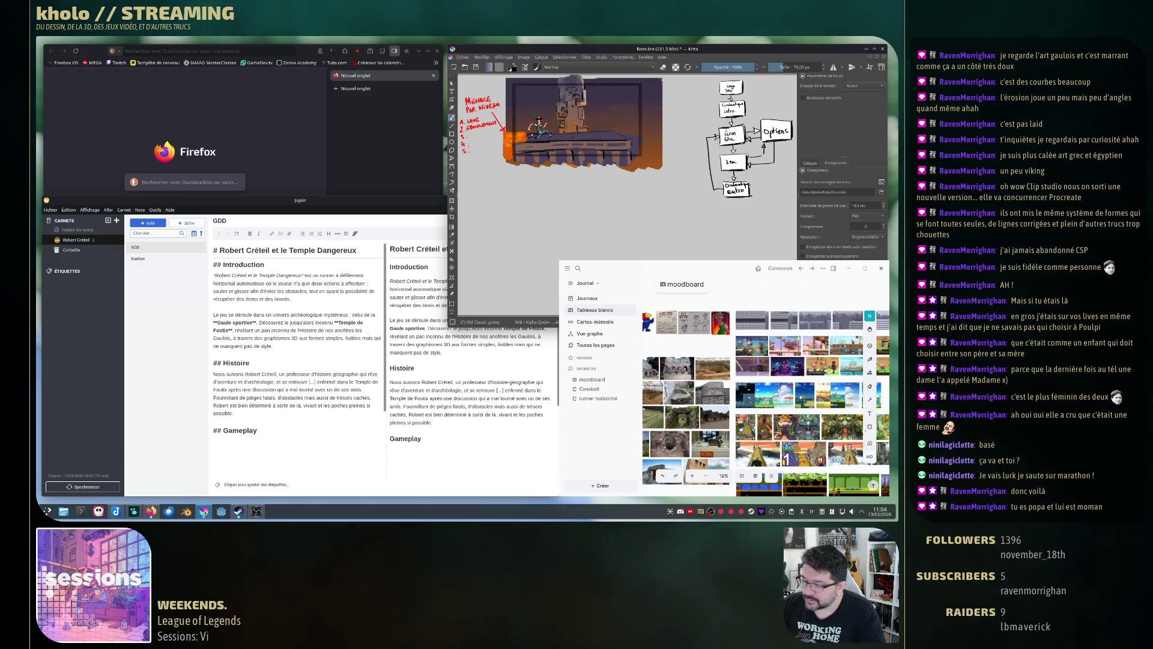
left_click_drag(462, 158, 496, 153)
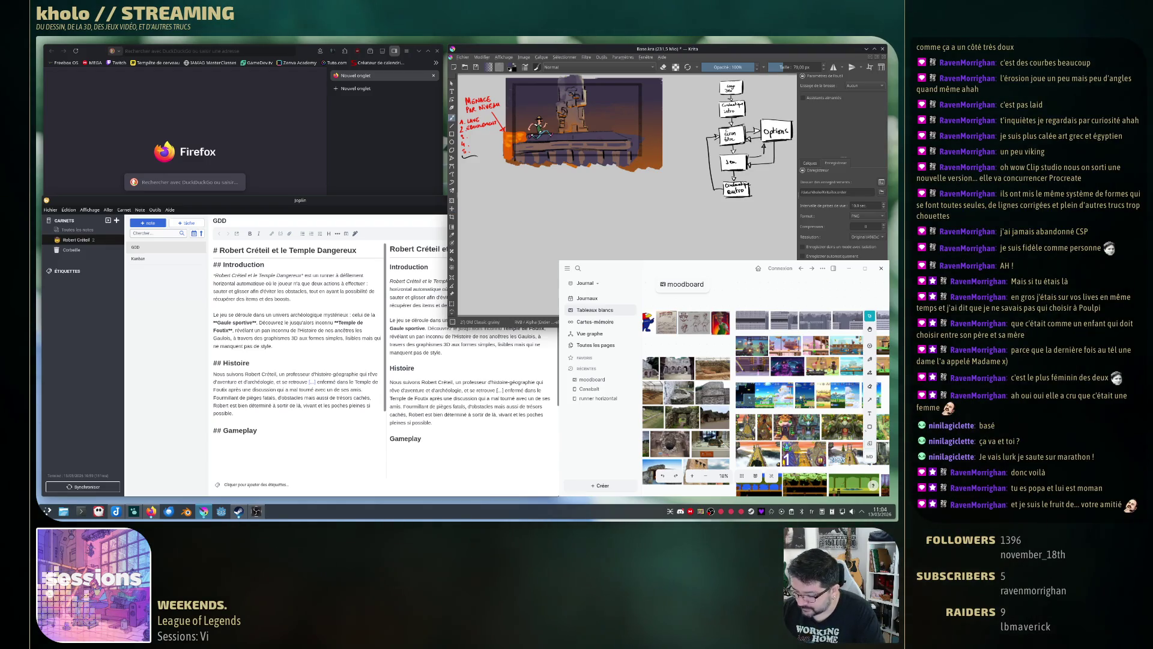
left_click(462, 166)
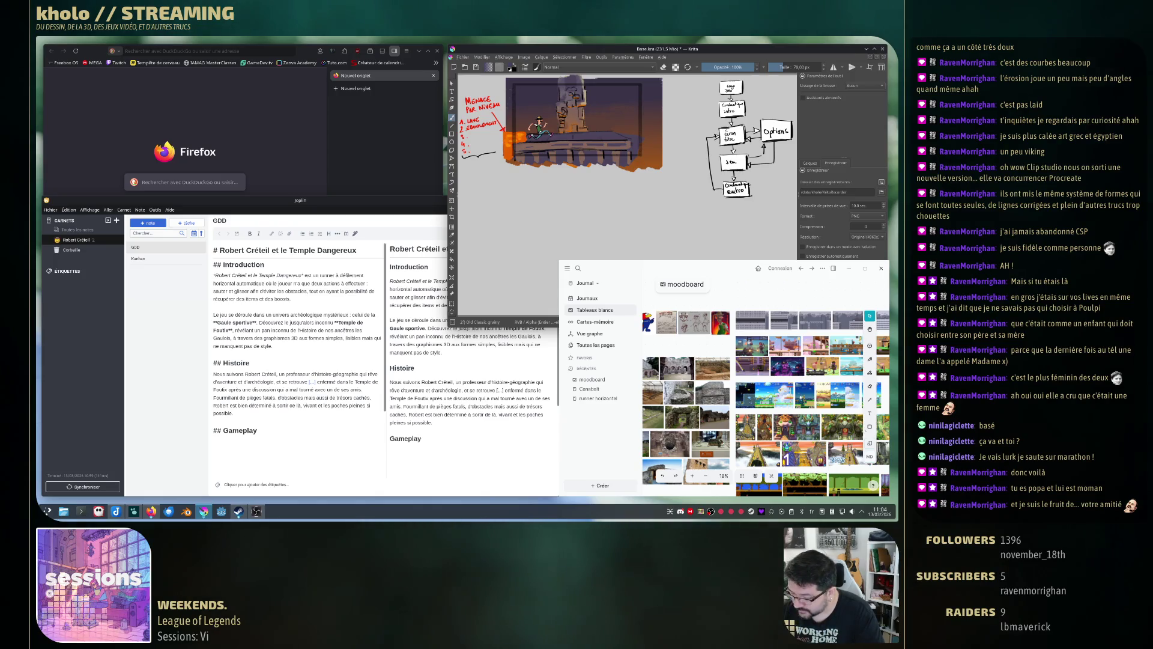
left_click_drag(460, 162, 466, 166)
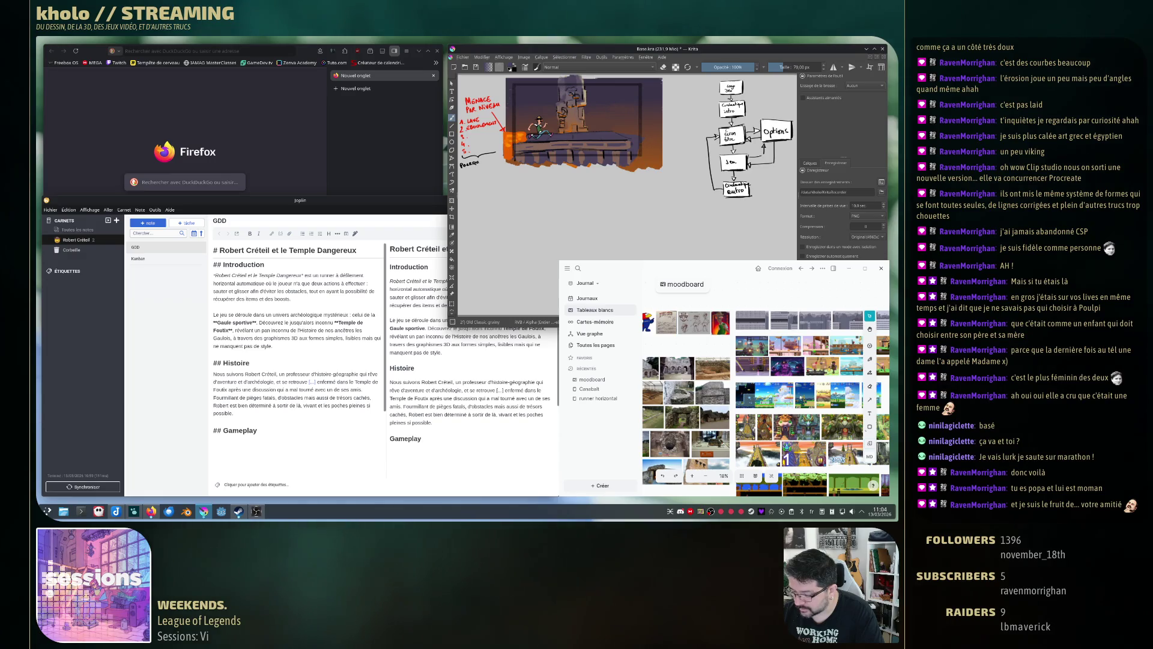
left_click_drag(477, 163, 484, 162)
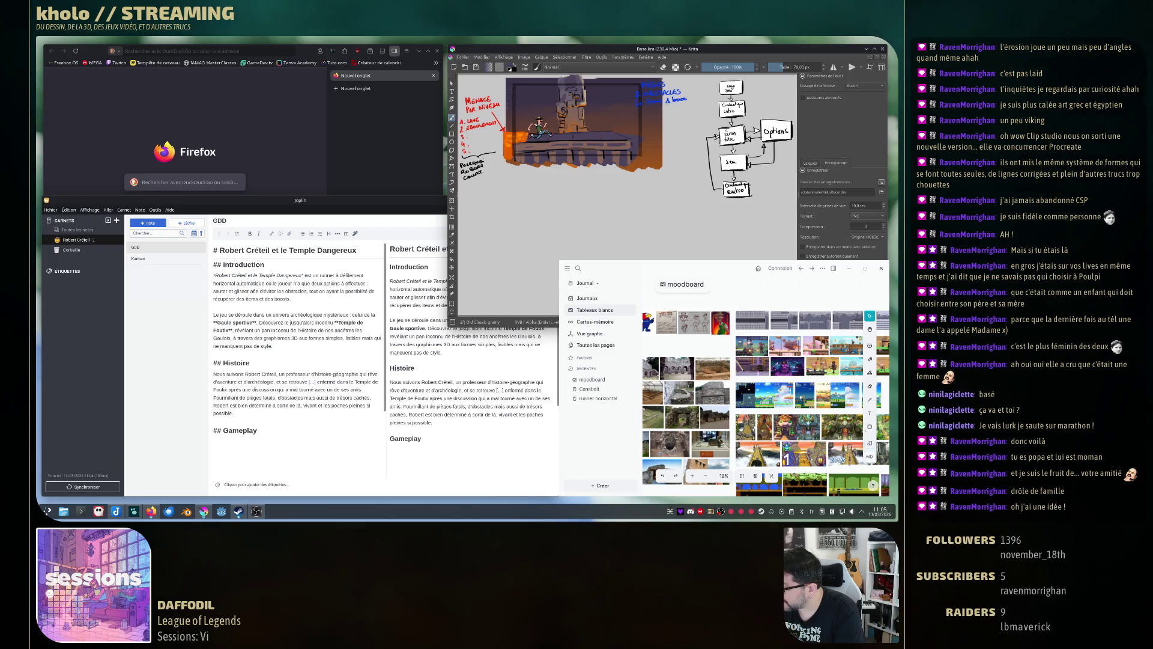
left_click_drag(692, 95, 694, 103)
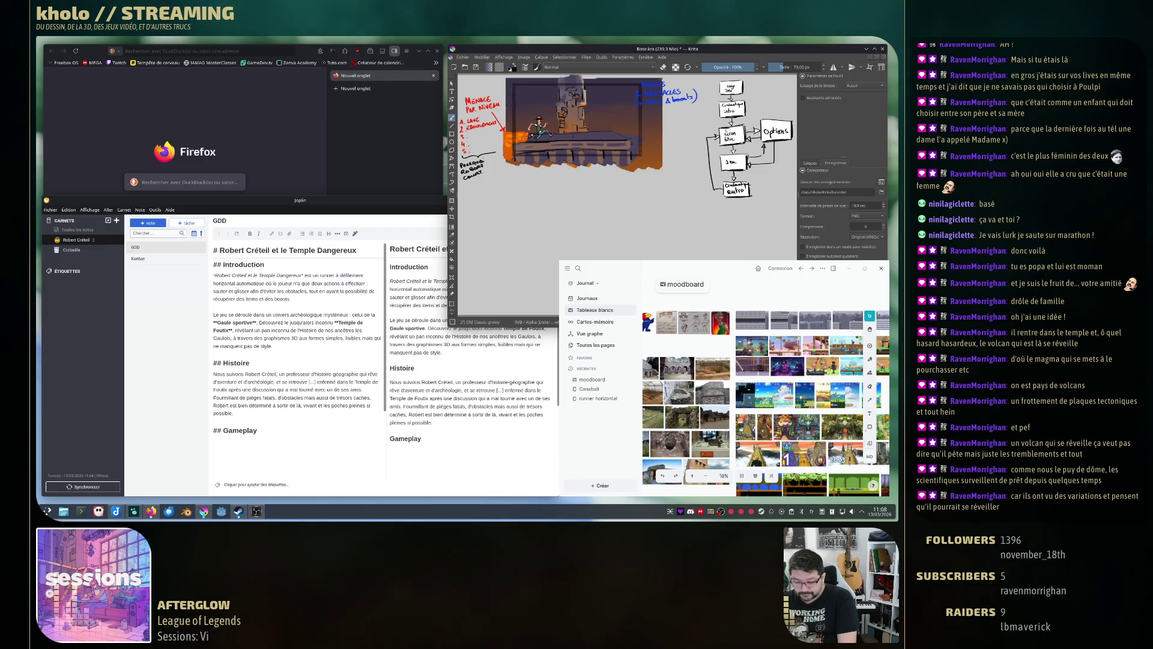
Select the Cinématique outro box, nudge it left, place a copy to its right, and deselect.
key("ctrl+r")
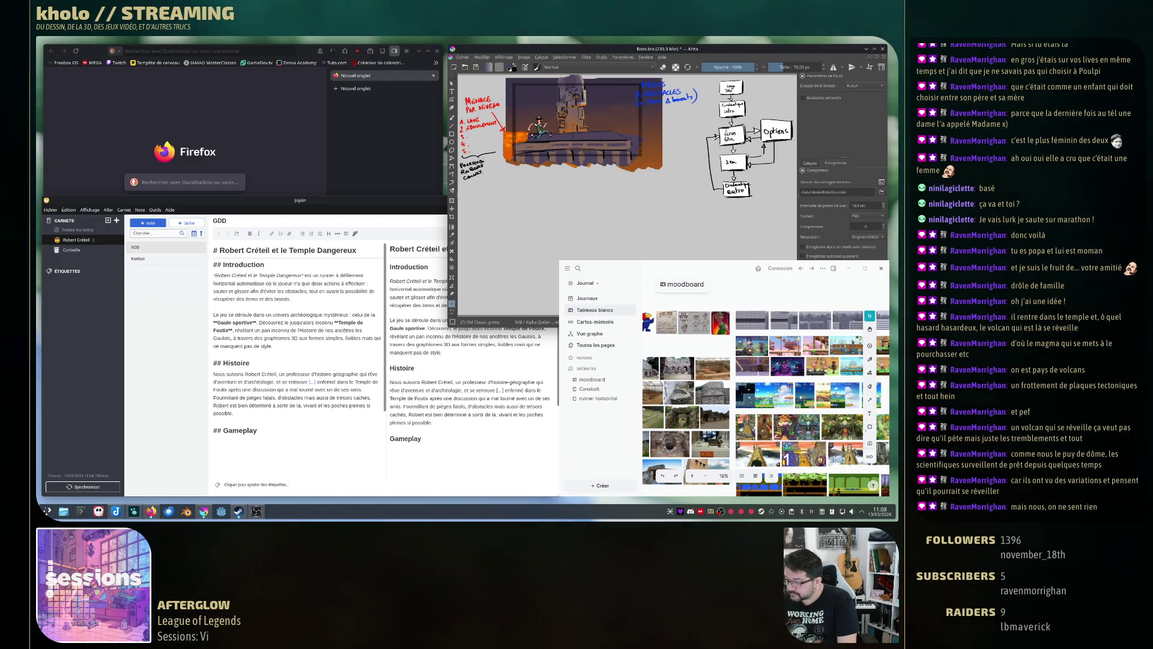
left_click_drag(721, 181, 757, 200)
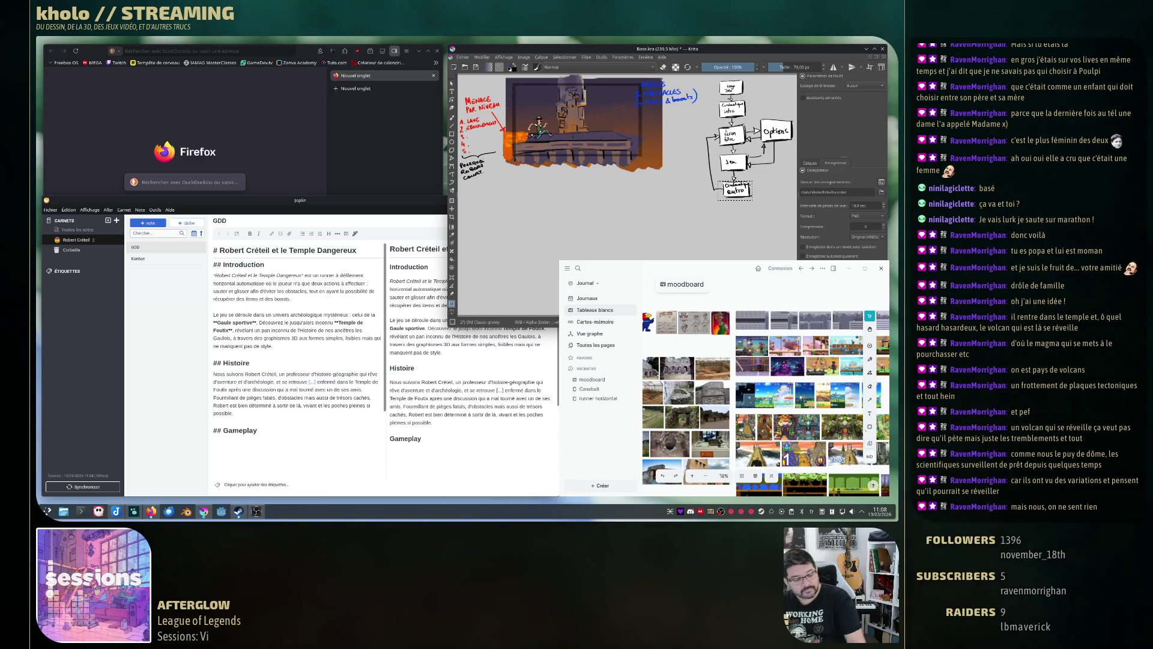
key("ctrl+r")
left_click(684, 174)
key("Left")
key("Left")
key("Left")
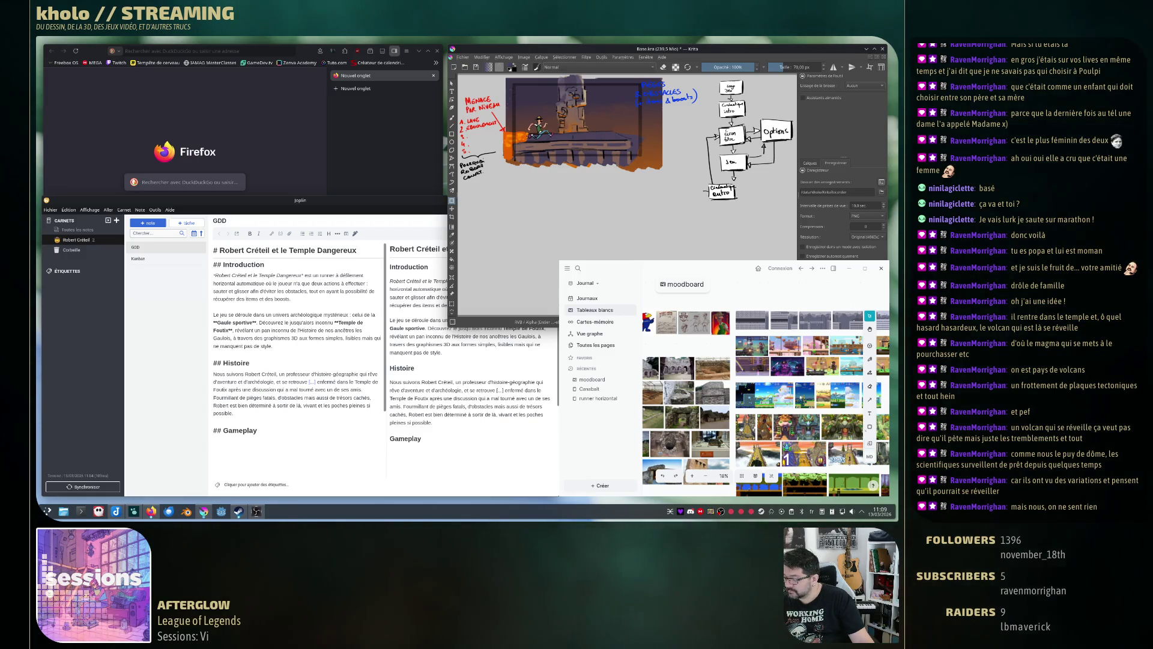
left_click_drag(722, 191, 755, 191)
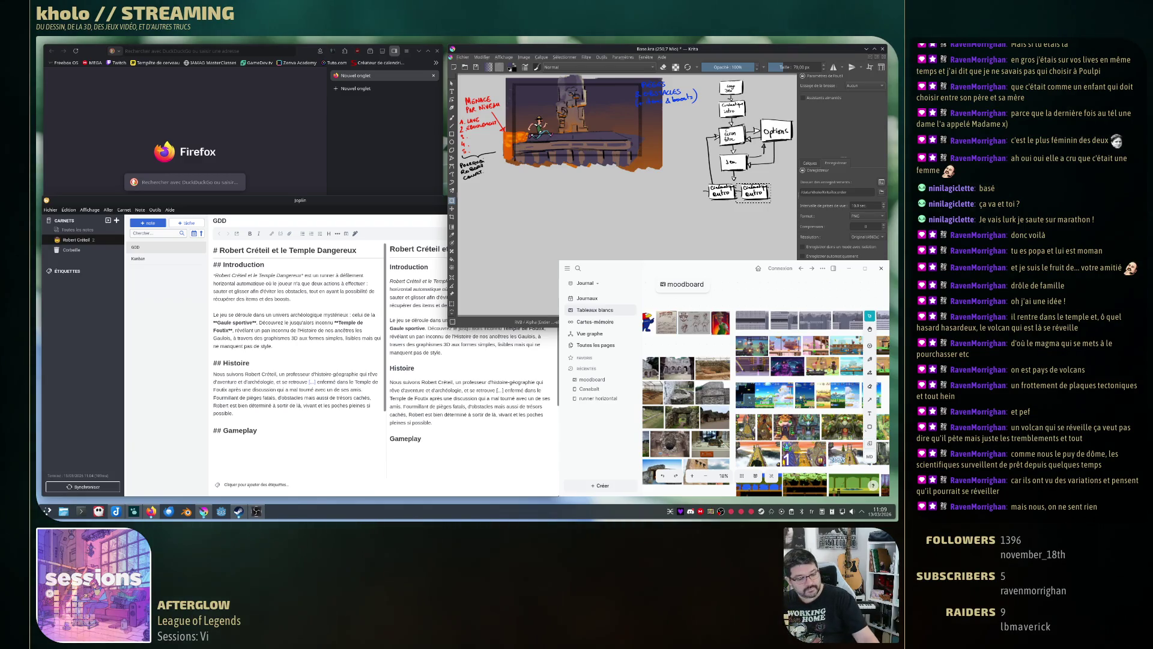
key("b")
key("ctrl+shift+a")
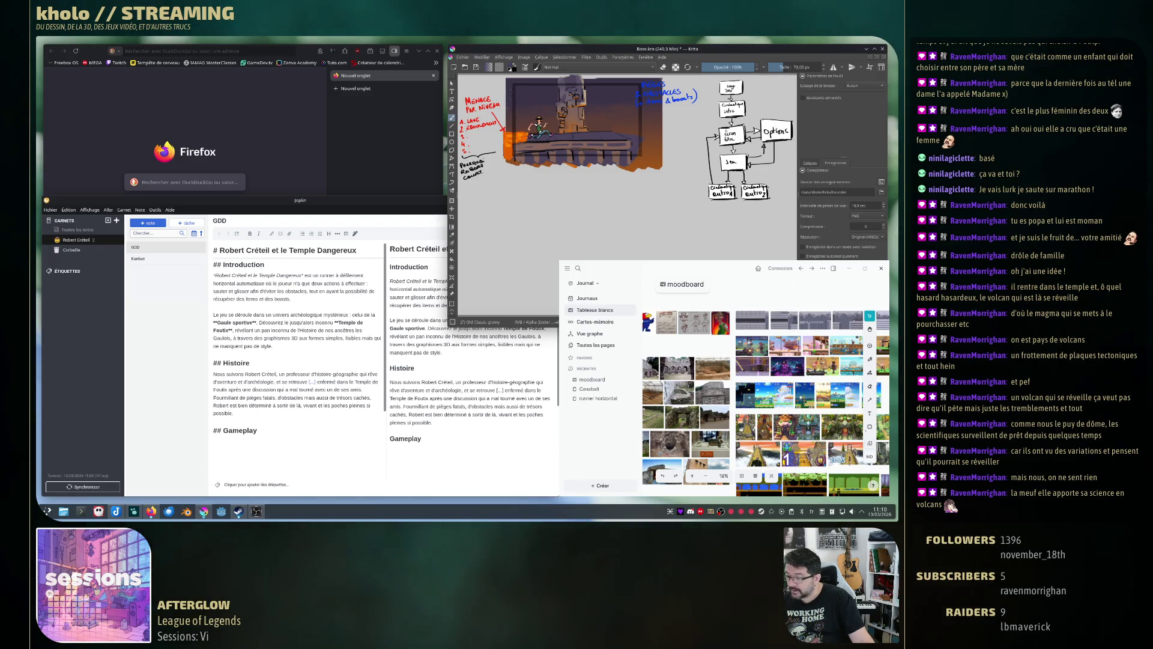
Undo the stray connector strokes and redraw connector lines below the two outro boxes.
mouse_move(699, 137)
left_mouse_down()
mouse_move(699, 201)
mouse_move(751, 207)
left_mouse_up()
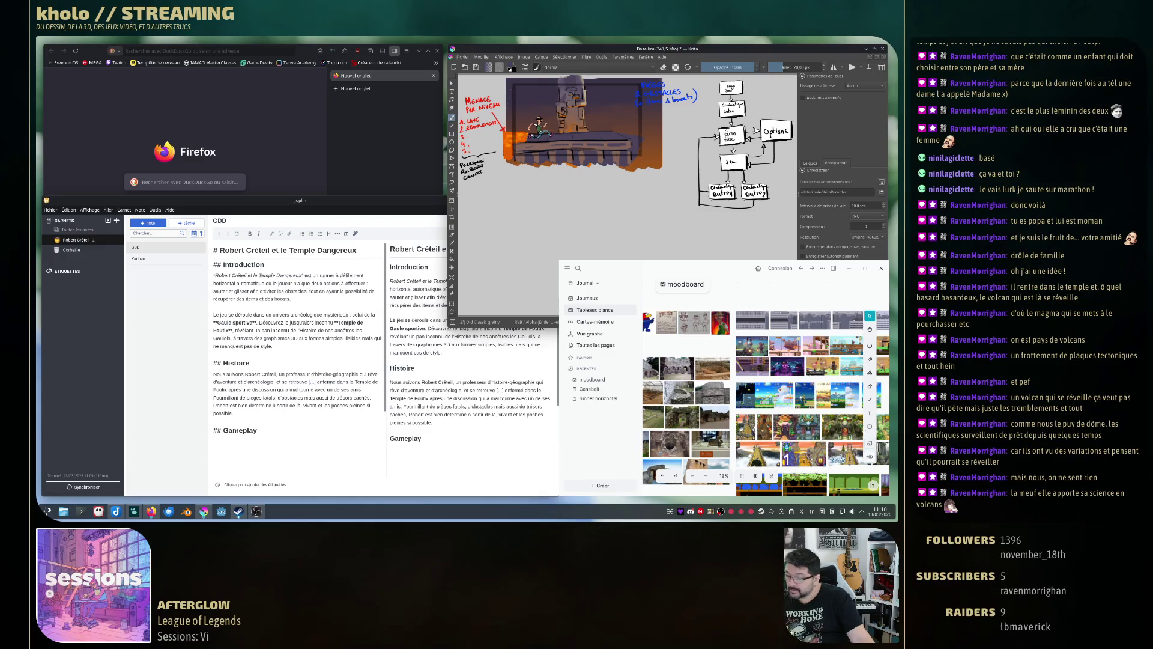
key("ctrl+z")
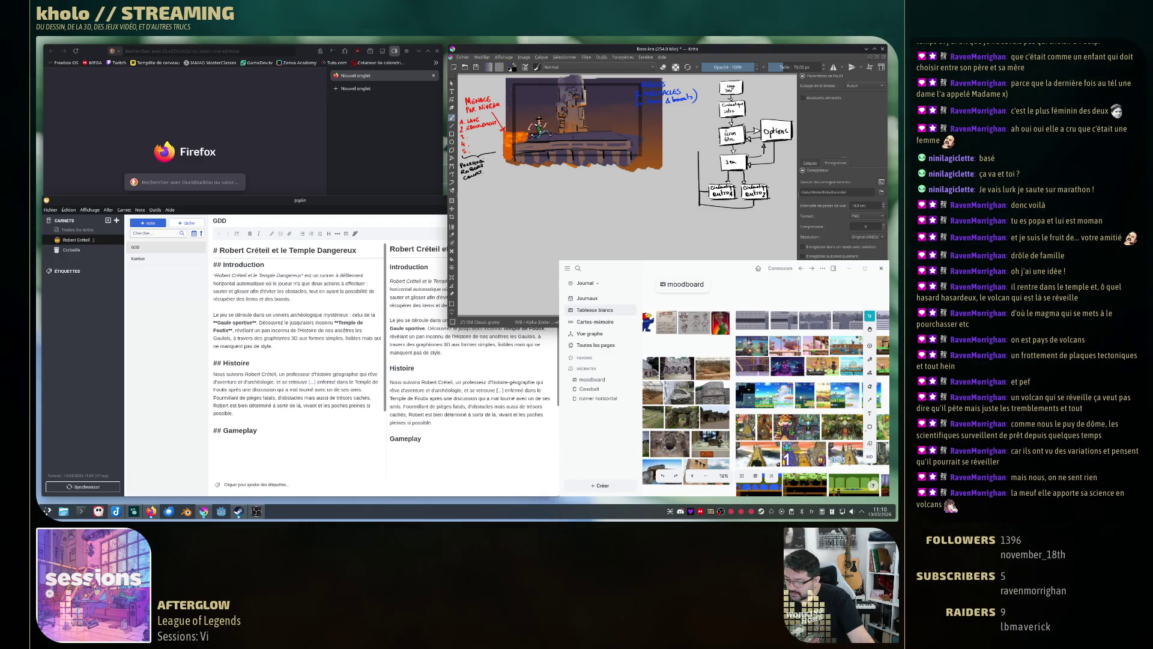
key("ctrl+z")
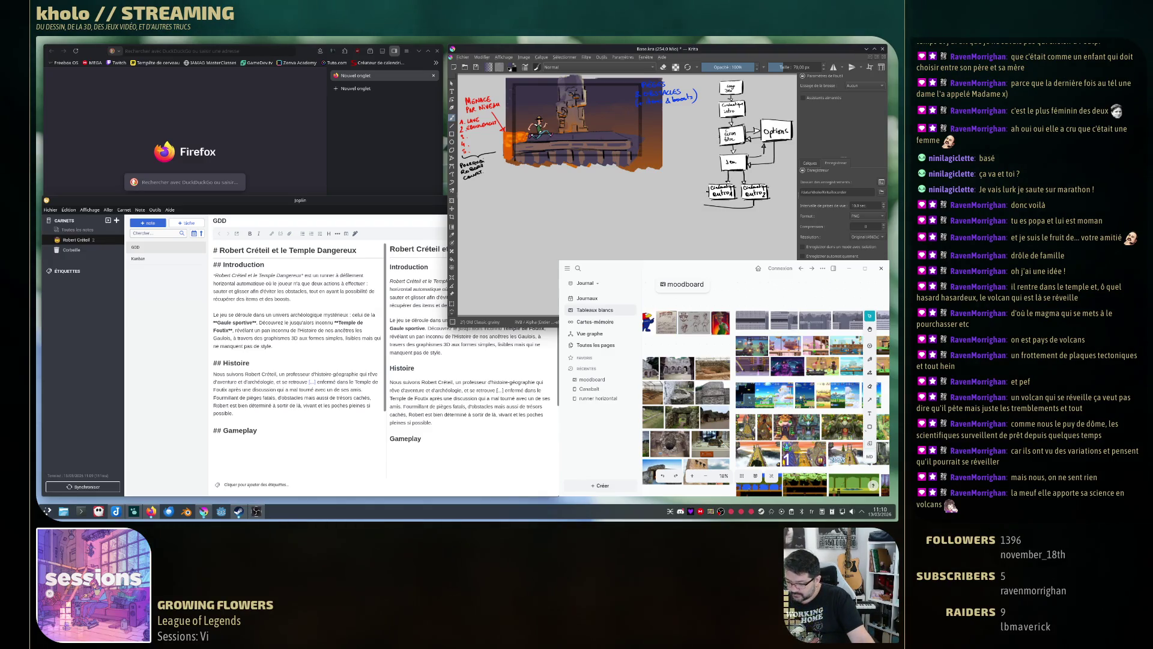
key("ctrl+z")
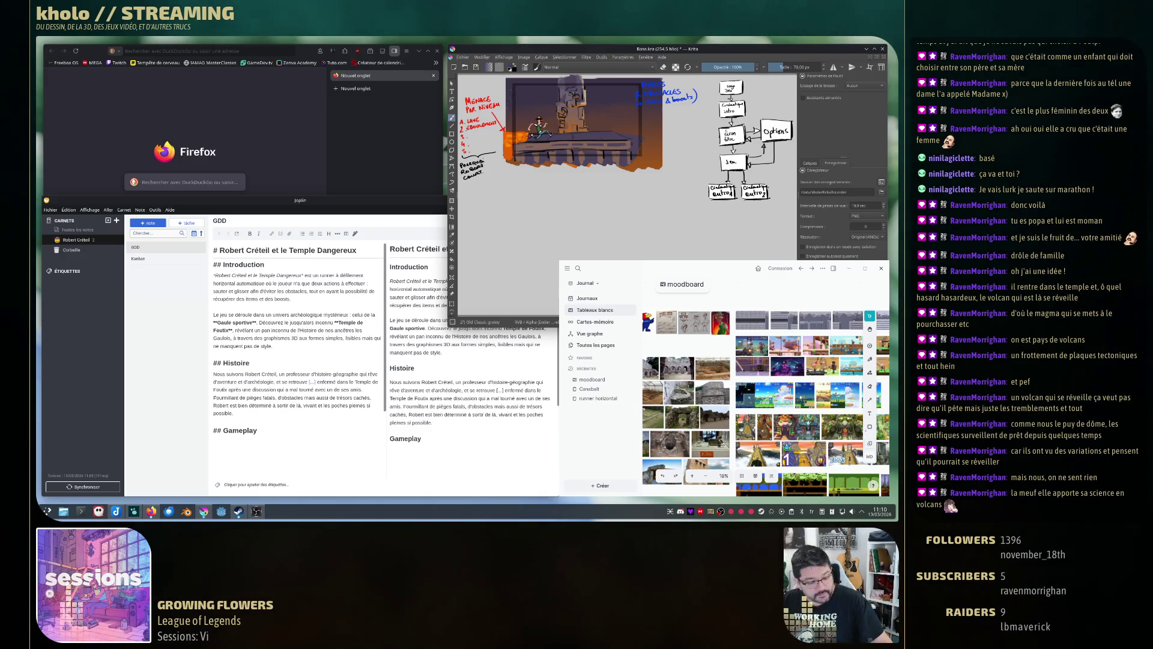
key("ctrl+z")
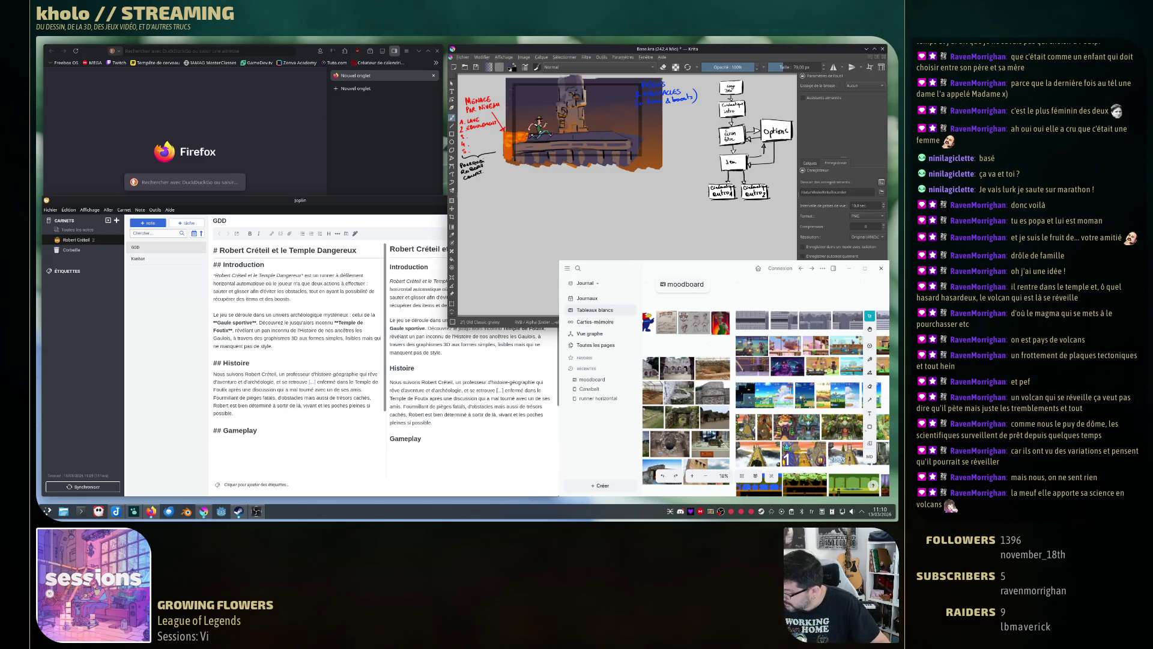
mouse_move(724, 209)
left_mouse_down()
mouse_move(749, 207)
mouse_move(724, 220)
mouse_move(752, 225)
left_mouse_up()
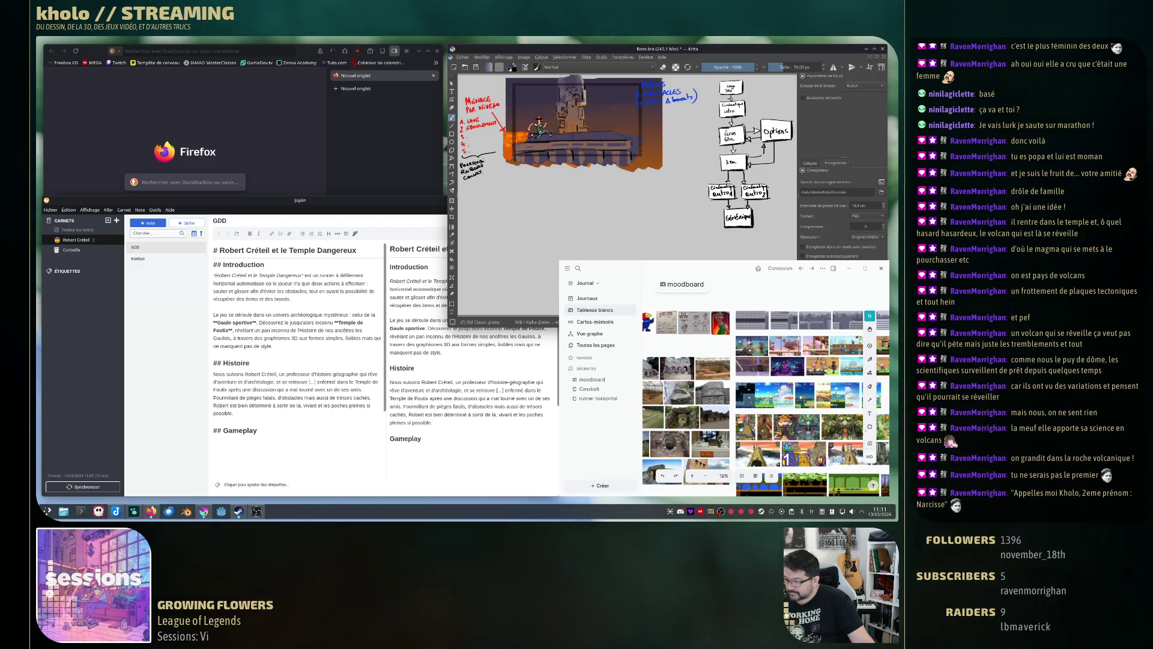
Draw a long vertical bracket line down the flowchart's left side toward the bottom box.
left_click_drag(704, 138, 722, 216)
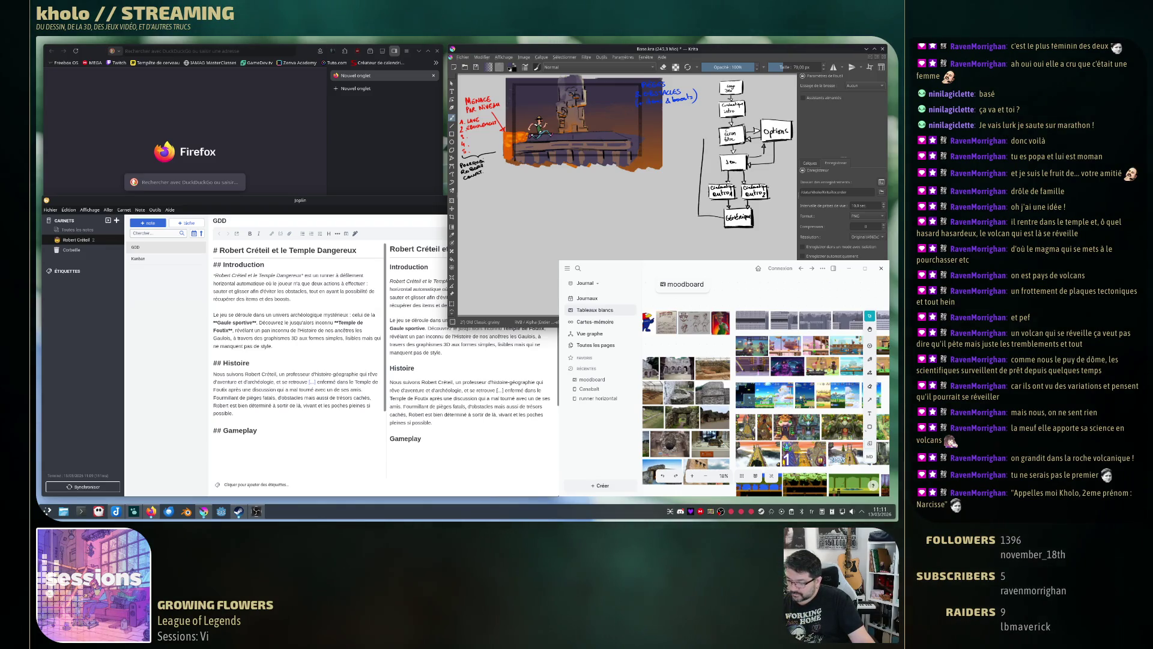
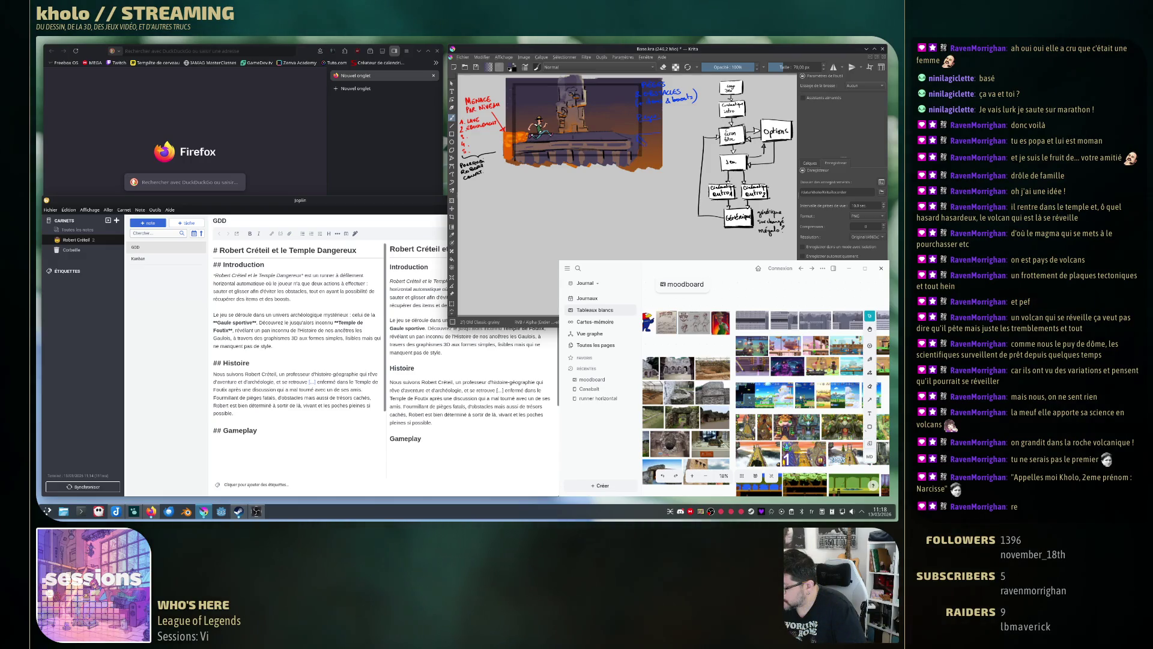
Complete the blue note so it reads '(saut, bas)' and add the word 'de' beside it.
left_click_drag(644, 135, 654, 139)
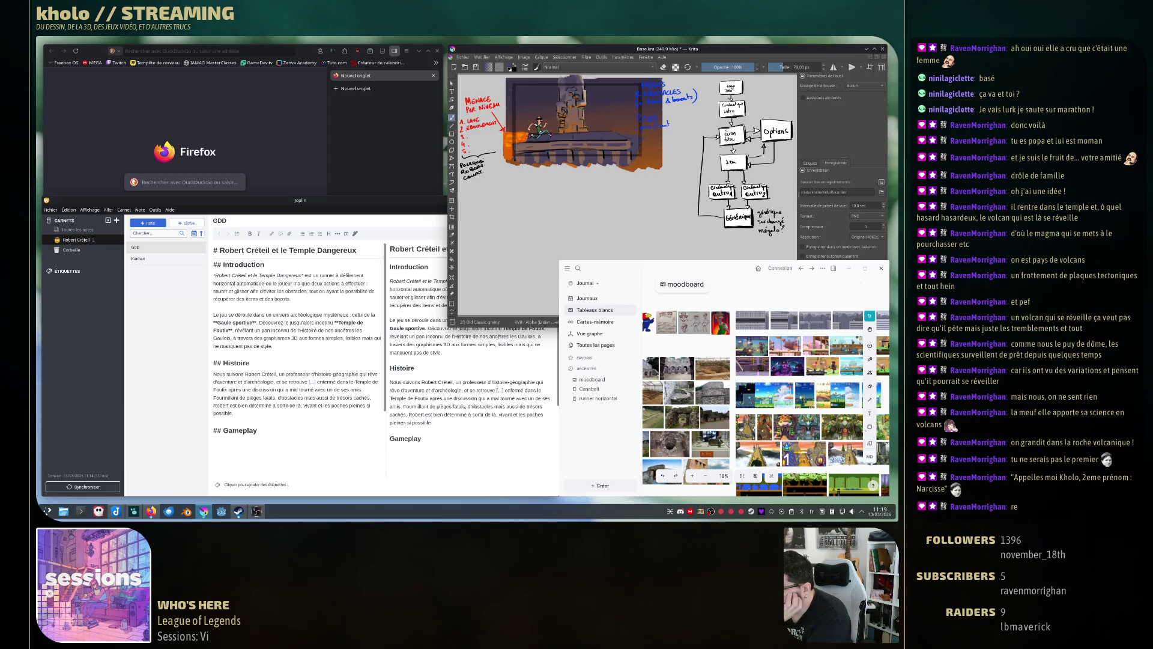
left_click_drag(672, 120, 685, 124)
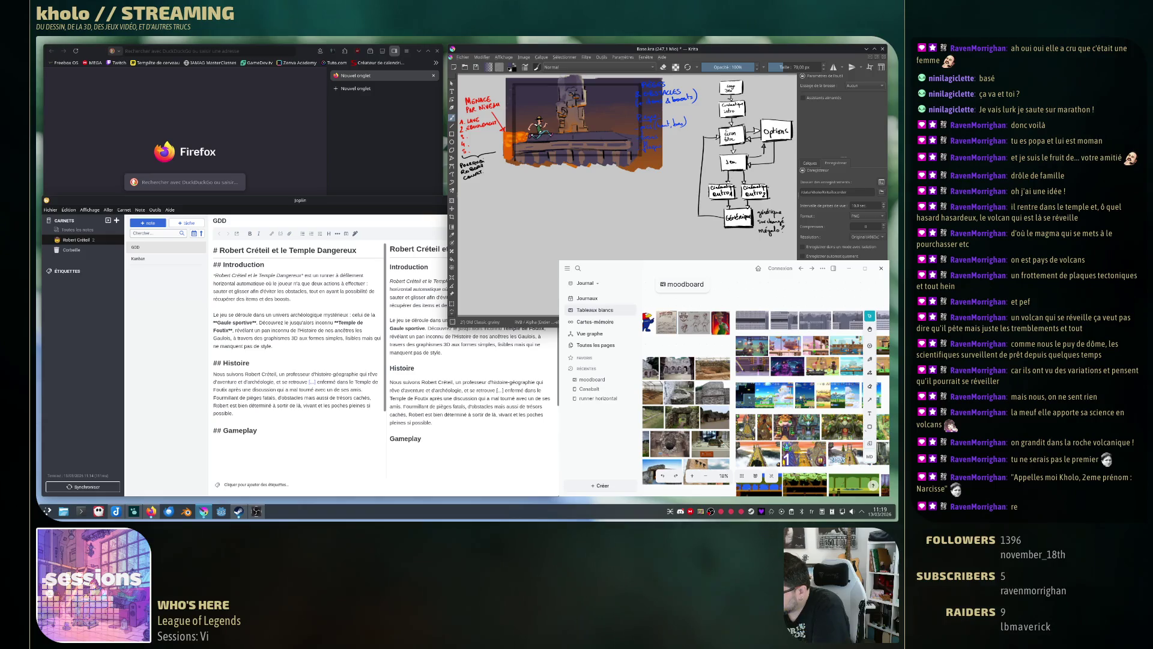
left_click_drag(659, 143, 693, 142)
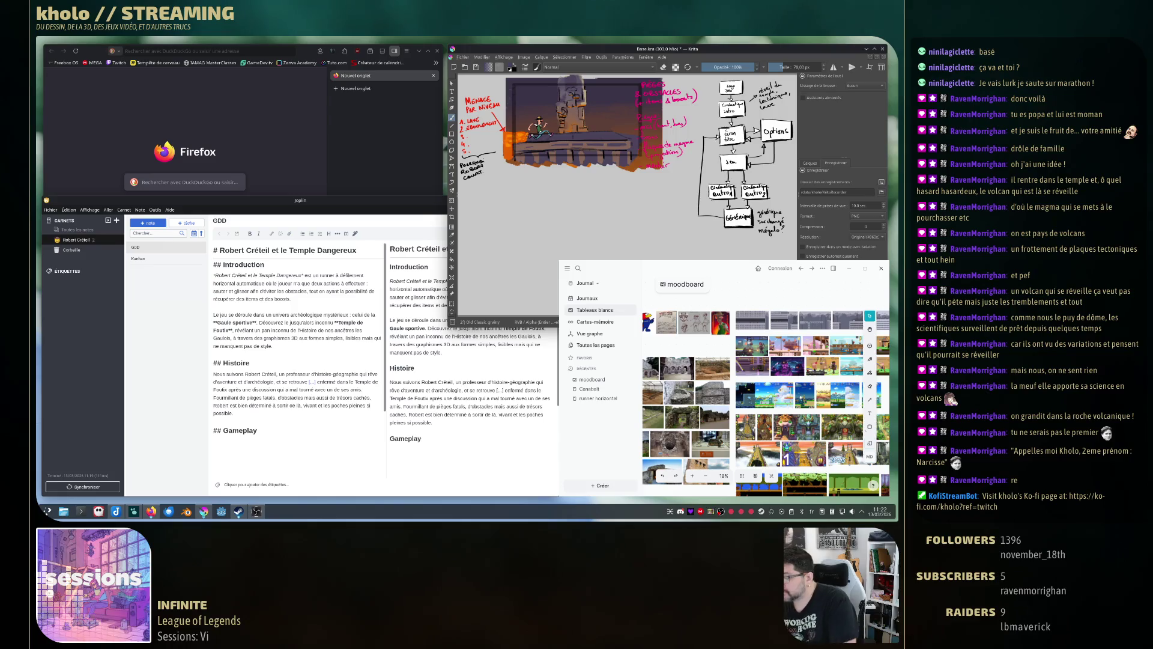
Finish 'sur' under magma and squeeze the pink Pièges/obstacles notes narrower.
left_click_drag(651, 172, 659, 173)
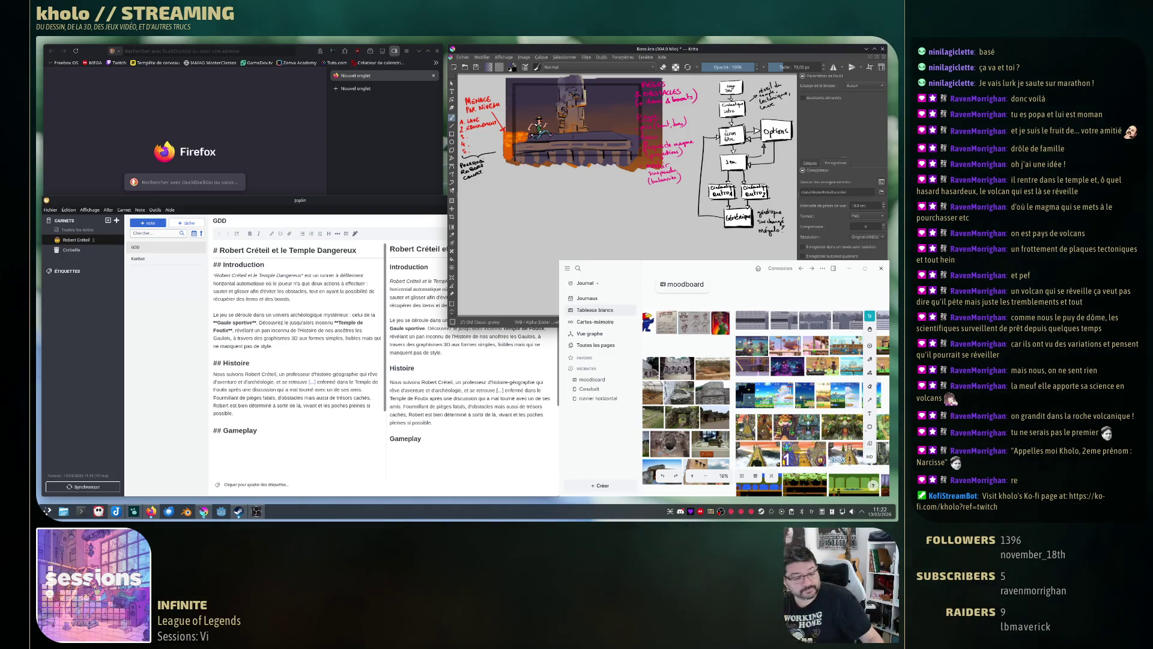
key("ctrl+t")
left_click_drag(638, 129, 657, 129)
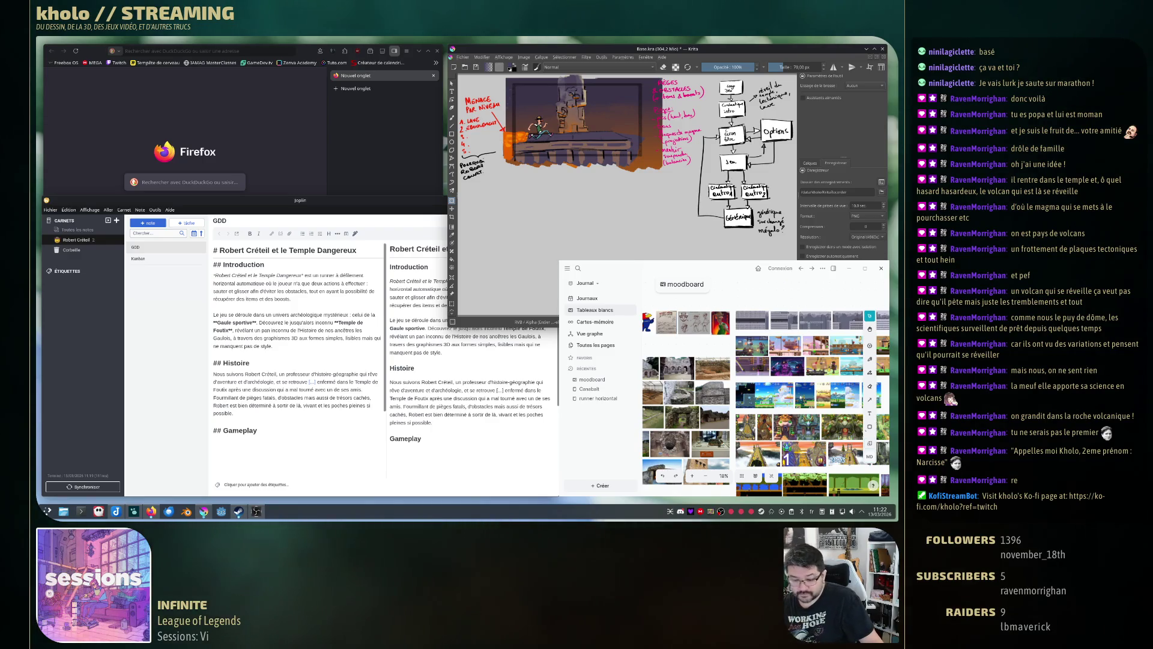
Select a strip at the right edge and start a pink note 'Ob' below the notes.
key("ctrl+r")
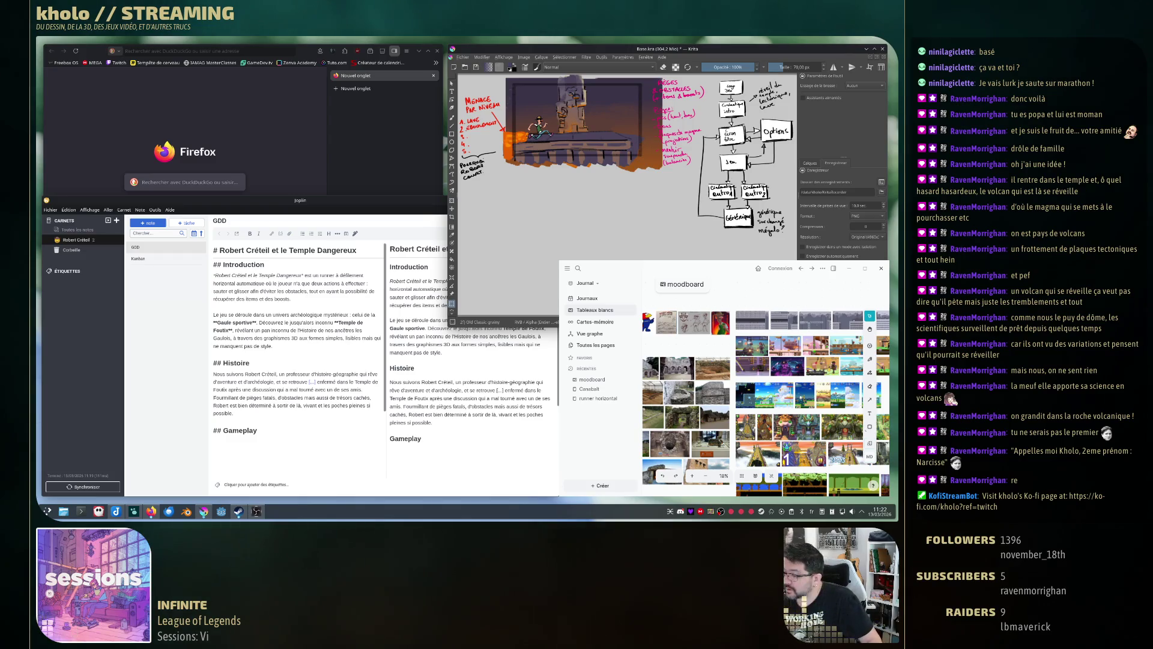
left_click_drag(654, 77, 676, 181)
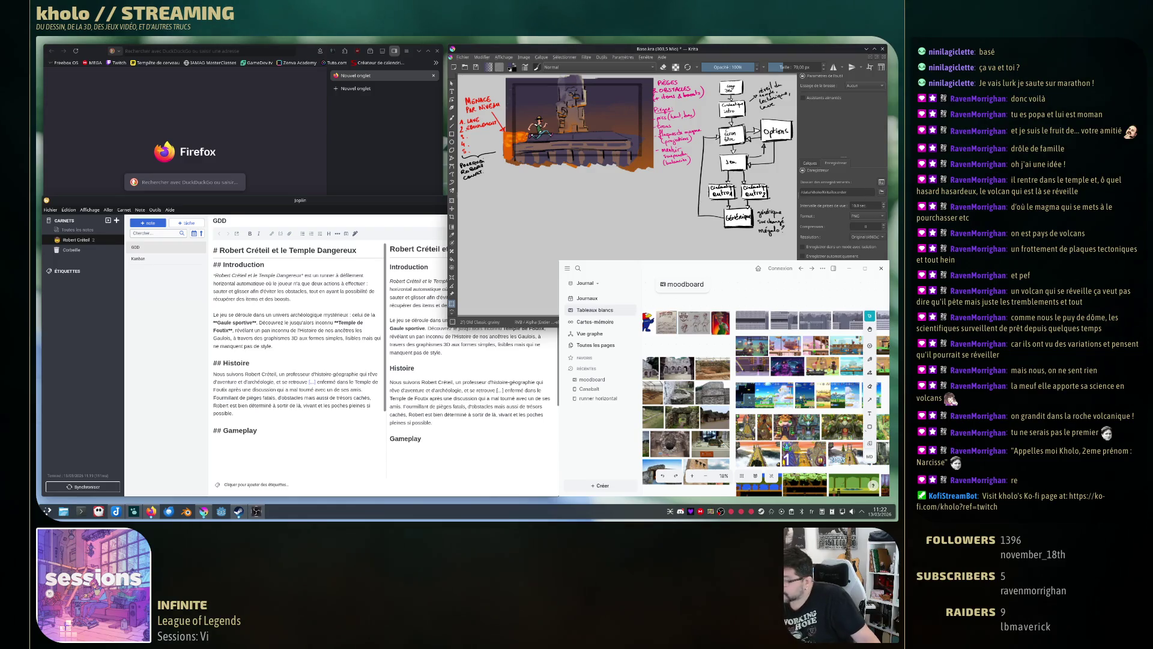
key("b")
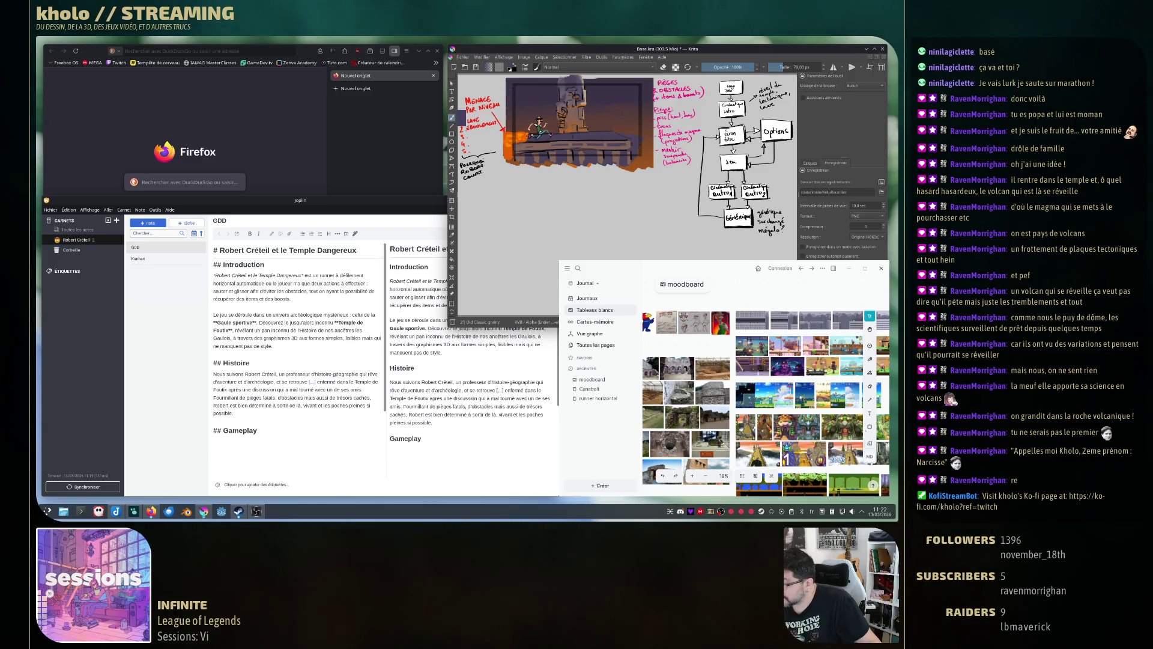
left_click_drag(655, 175, 675, 182)
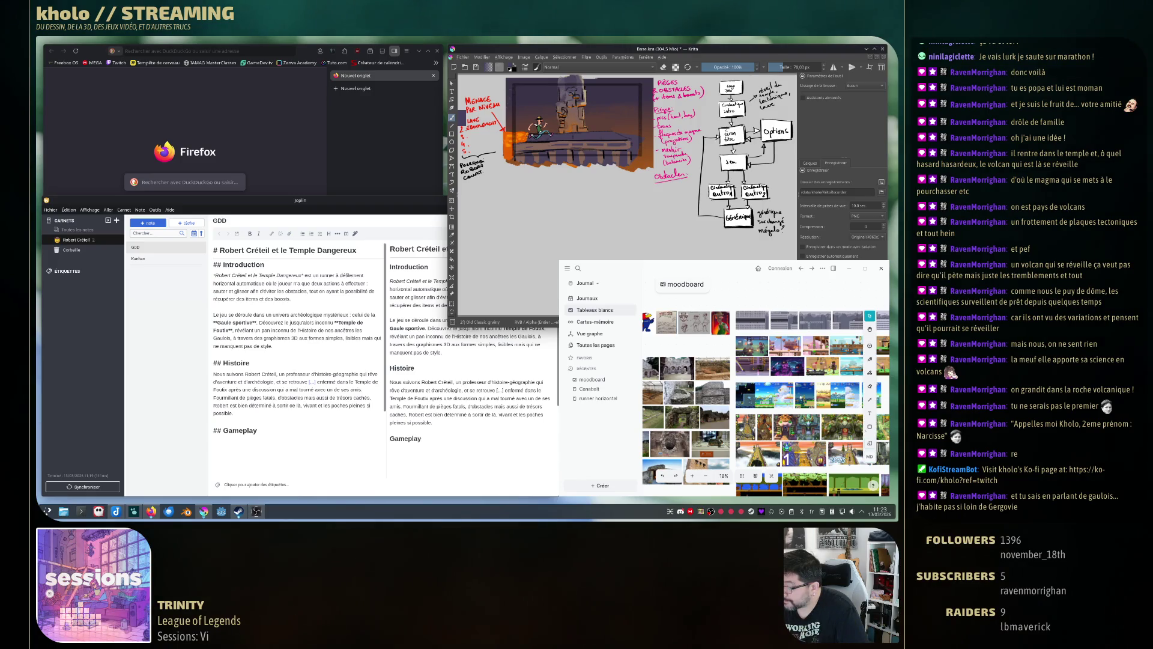
Handwrite 'plateforme' in pink beneath the Obstacles note.
left_click_drag(652, 193, 664, 190)
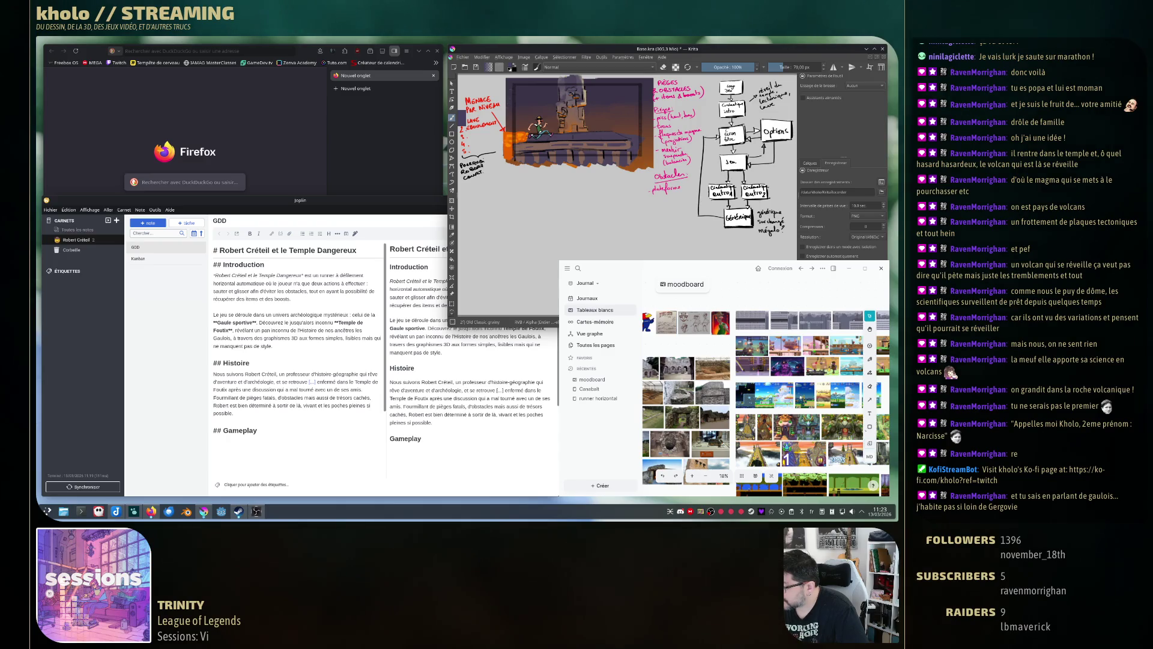
left_click_drag(655, 194, 660, 196)
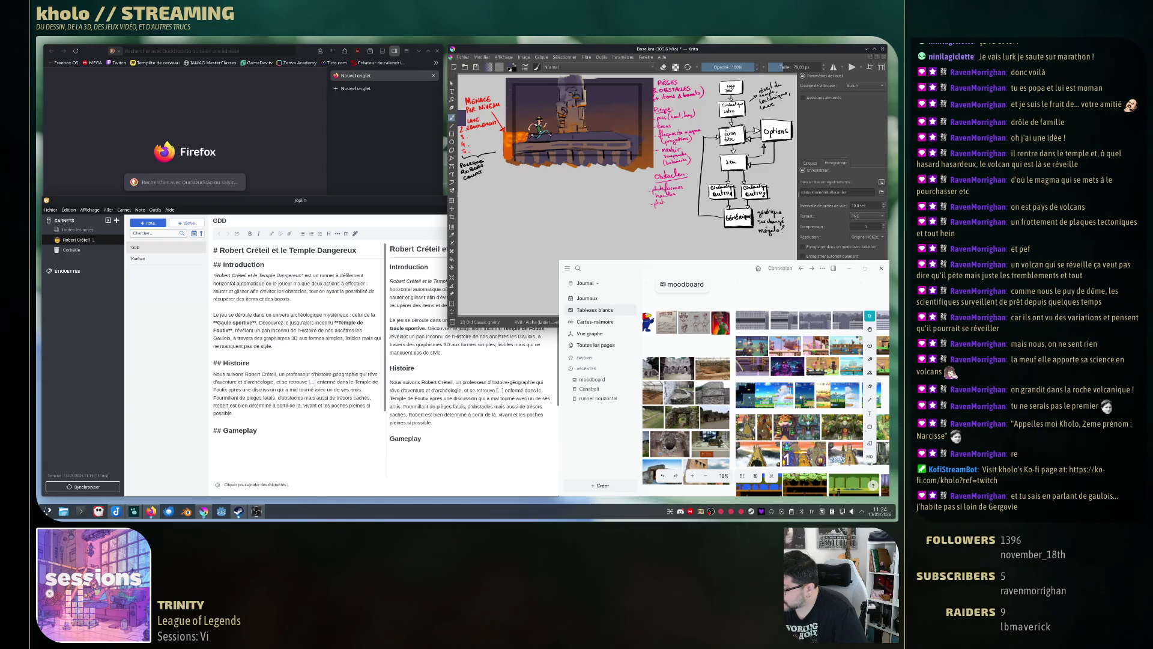
left_click_drag(668, 198, 671, 207)
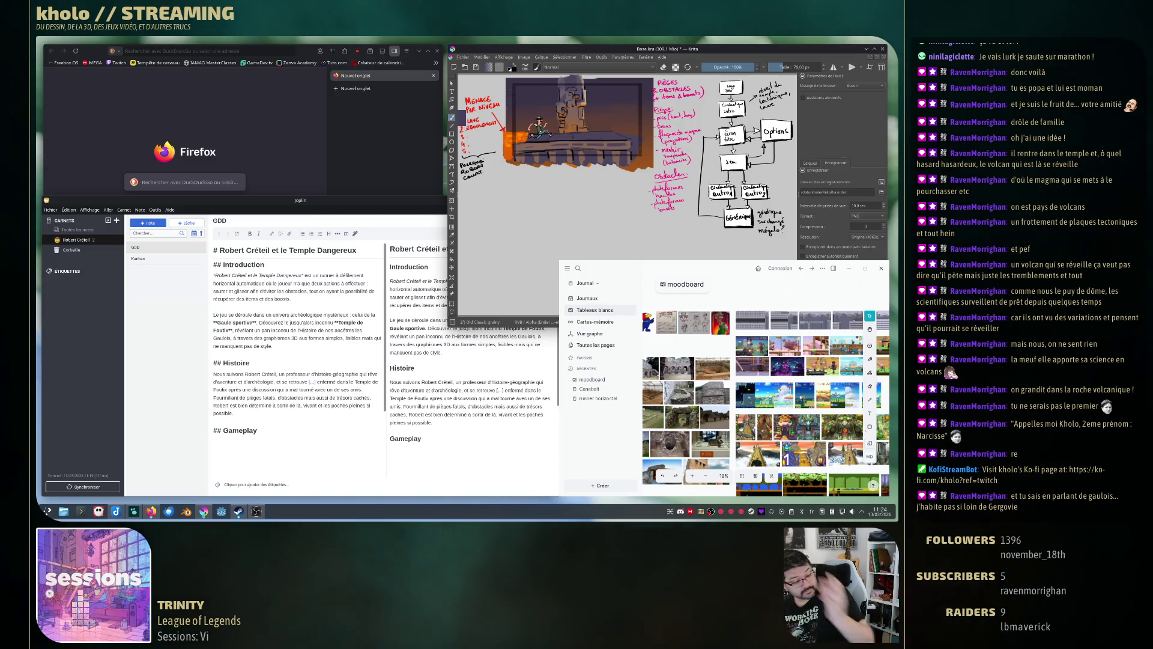
key("super+d")
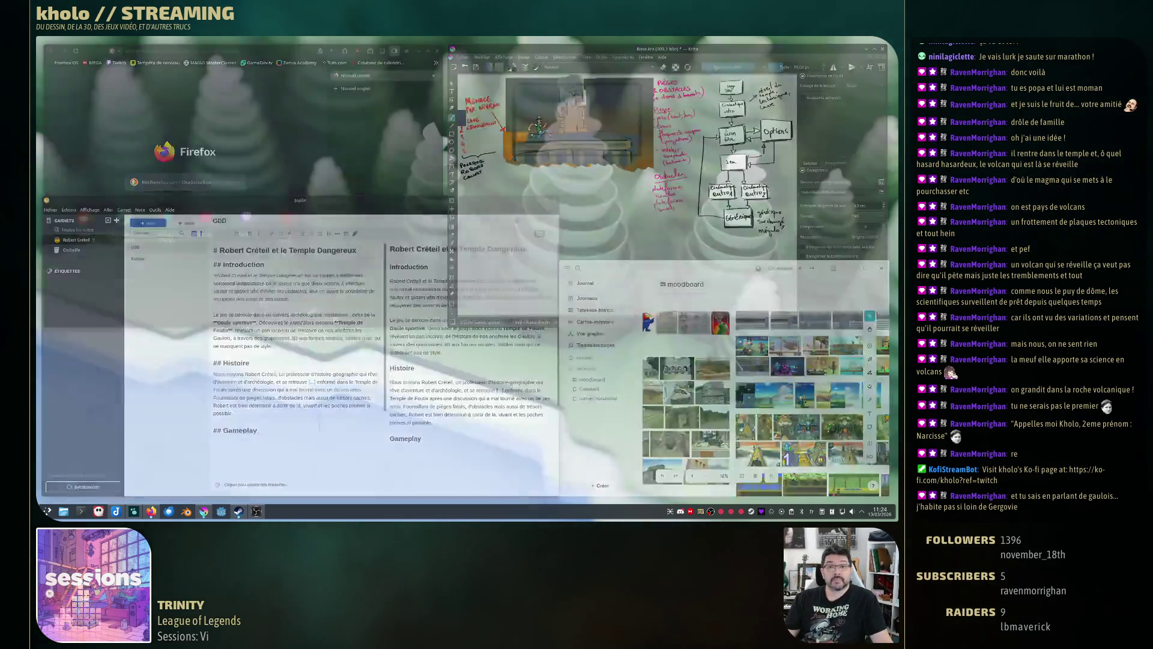
Search 'gergovie' from Firefox's address bar to get DuckDuckGo results.
key("super+d")
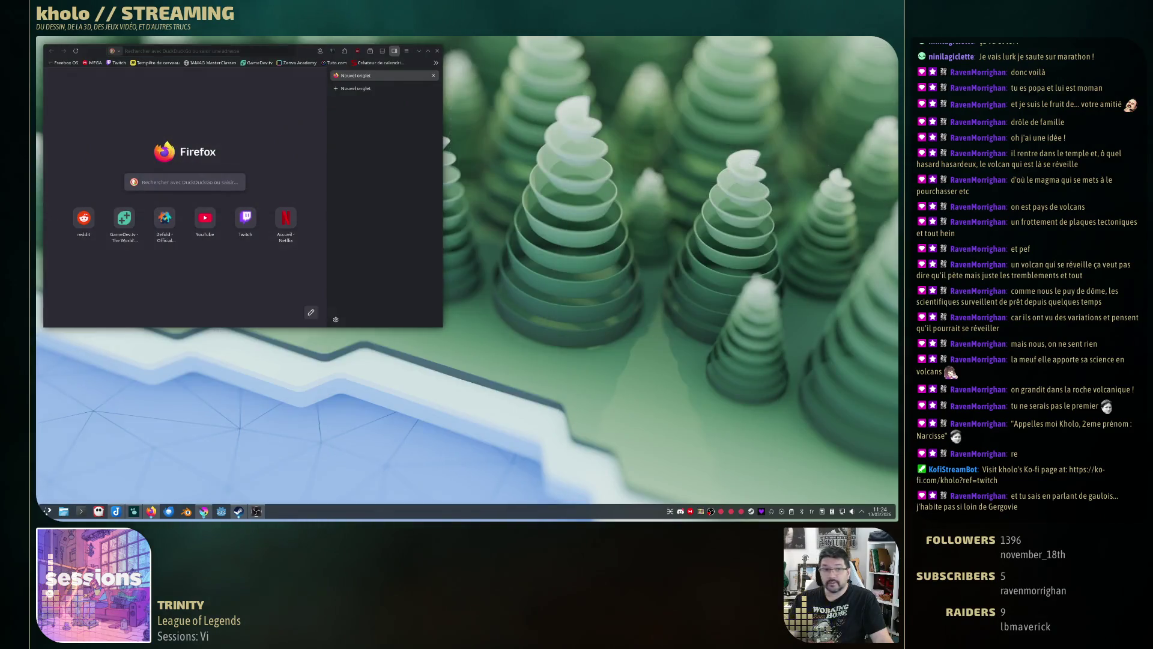
type("gergovie")
key("Return")
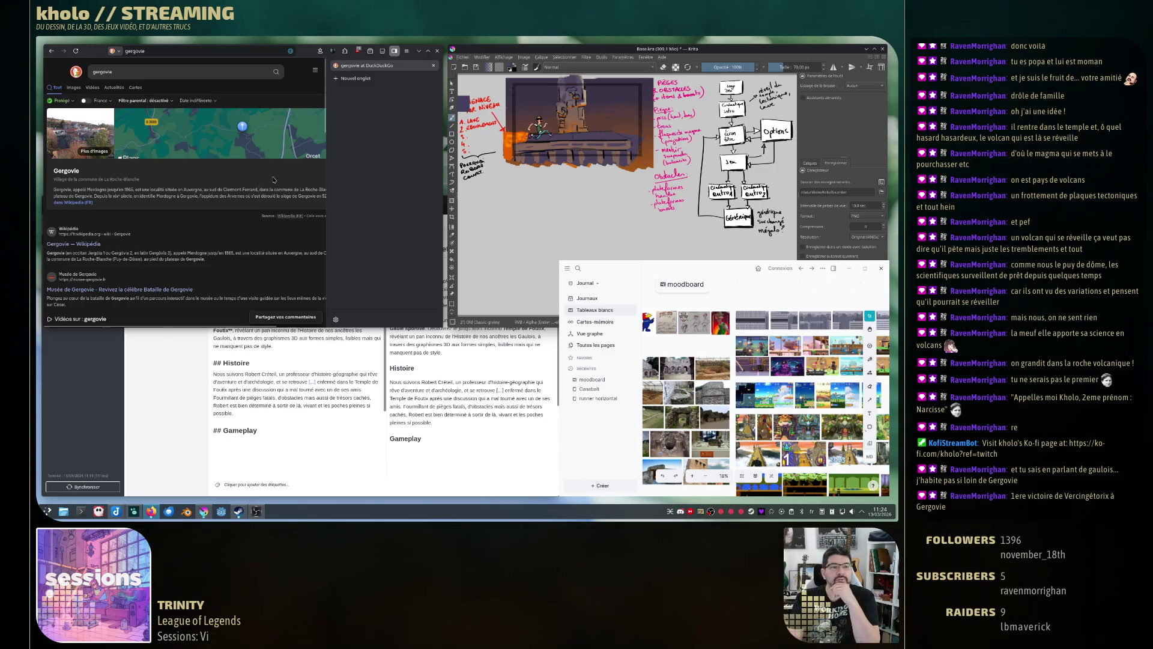
Open the 'dans Wikipédia (FR)' Gergovie article from the result panel.
left_click(80, 203)
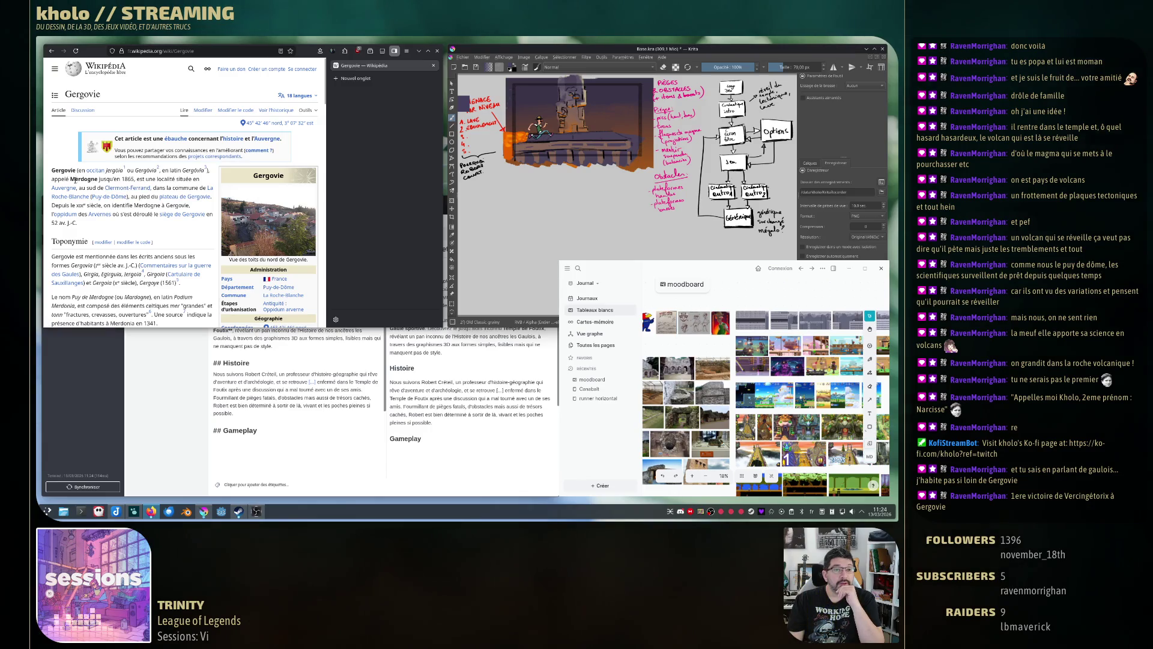
left_click_drag(71, 179, 99, 179)
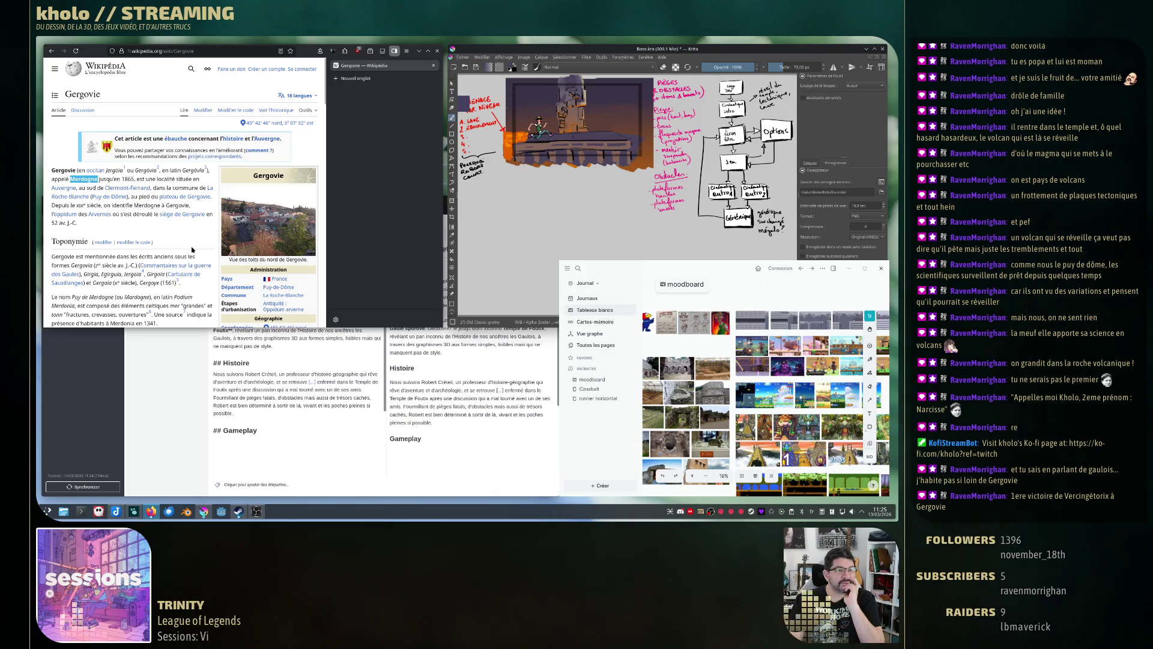
scroll(192, 250, "down", 1)
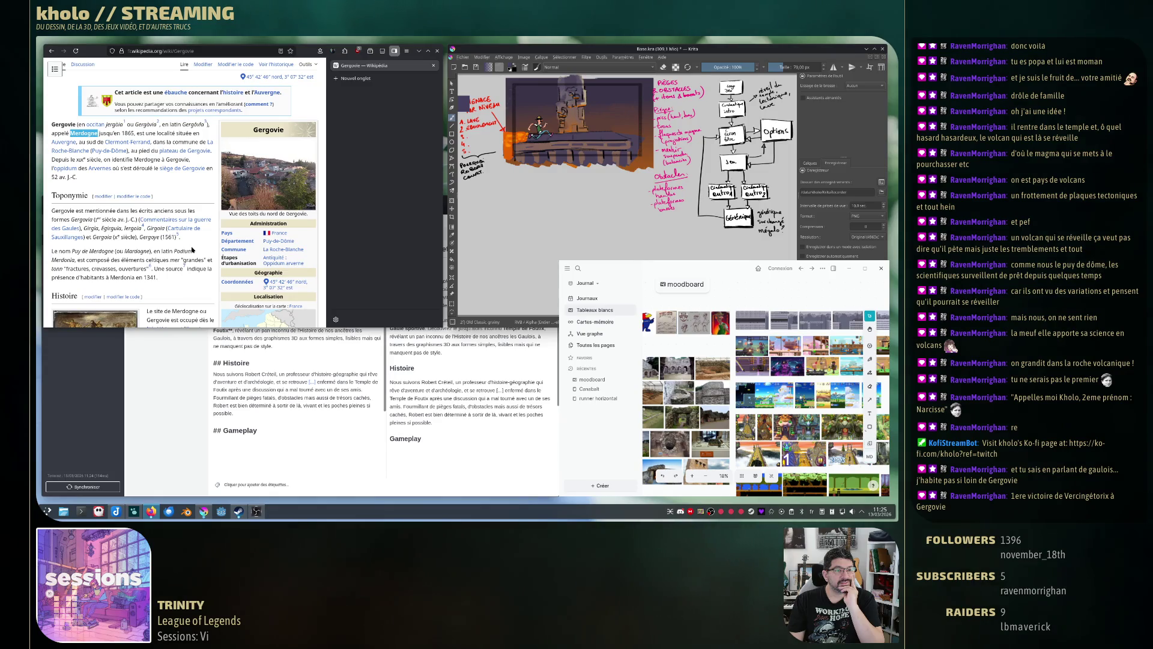
double_click(81, 220)
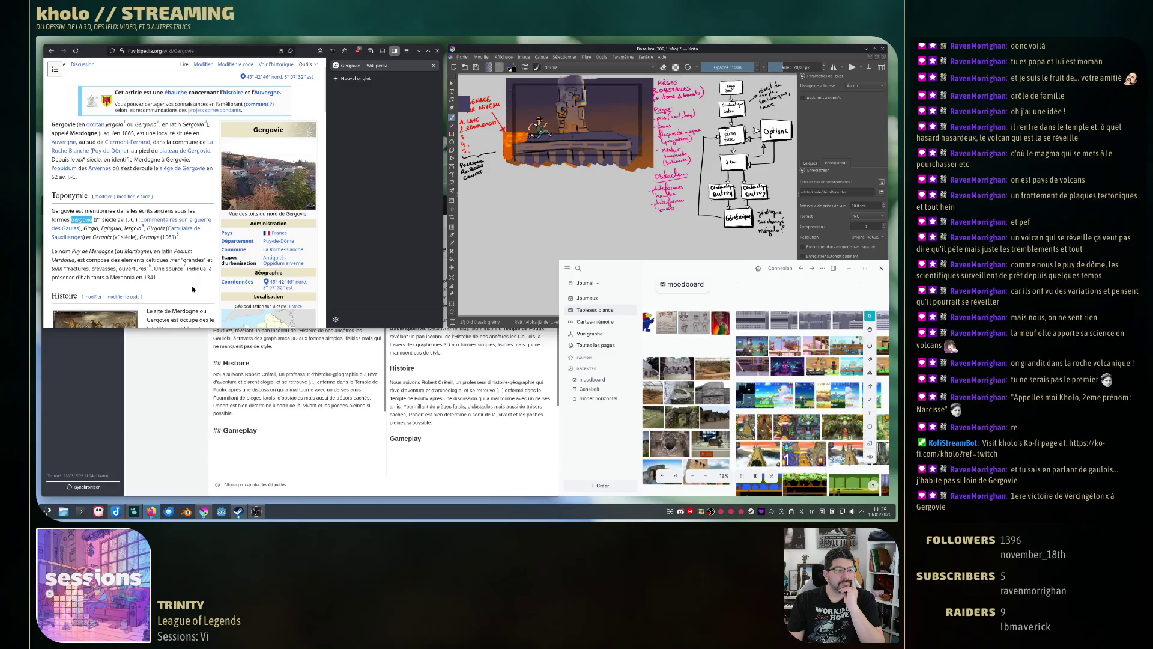
left_click_drag(73, 251, 112, 253)
left_click(115, 253)
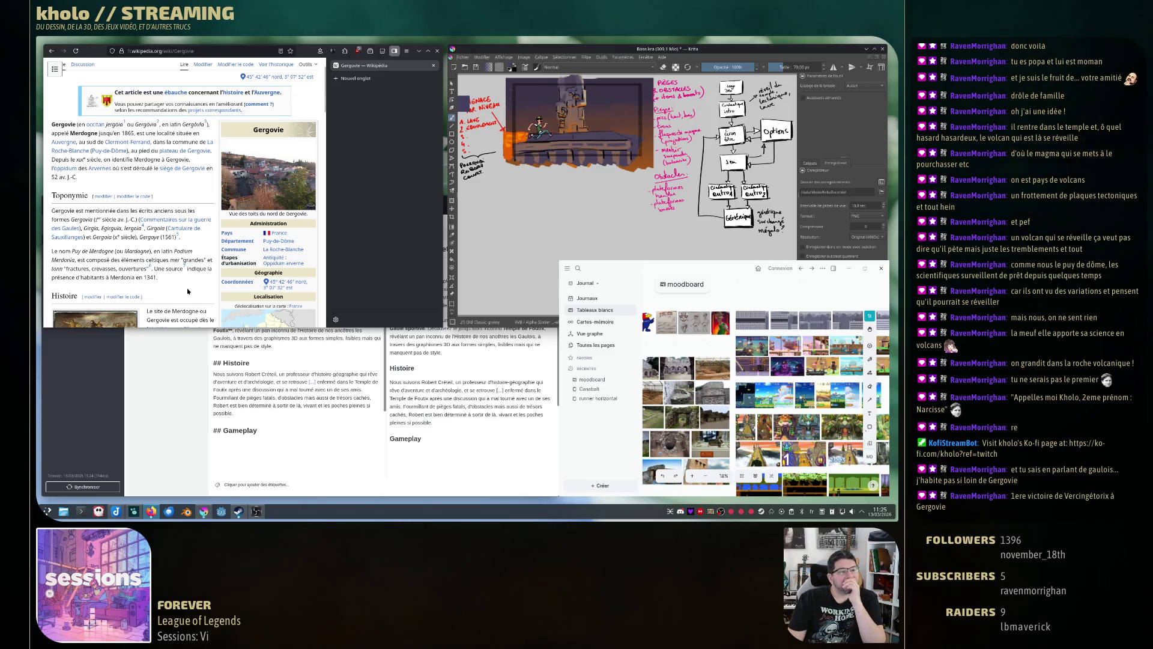
scroll(187, 291, "down", 5)
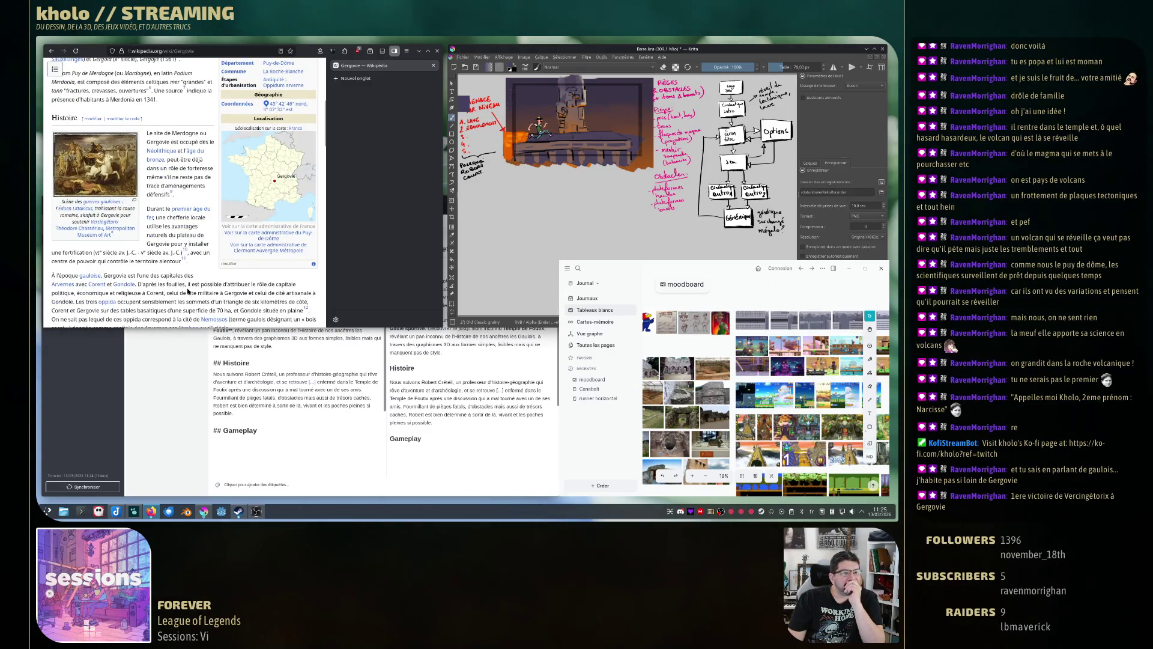
scroll(187, 292, "down", 1)
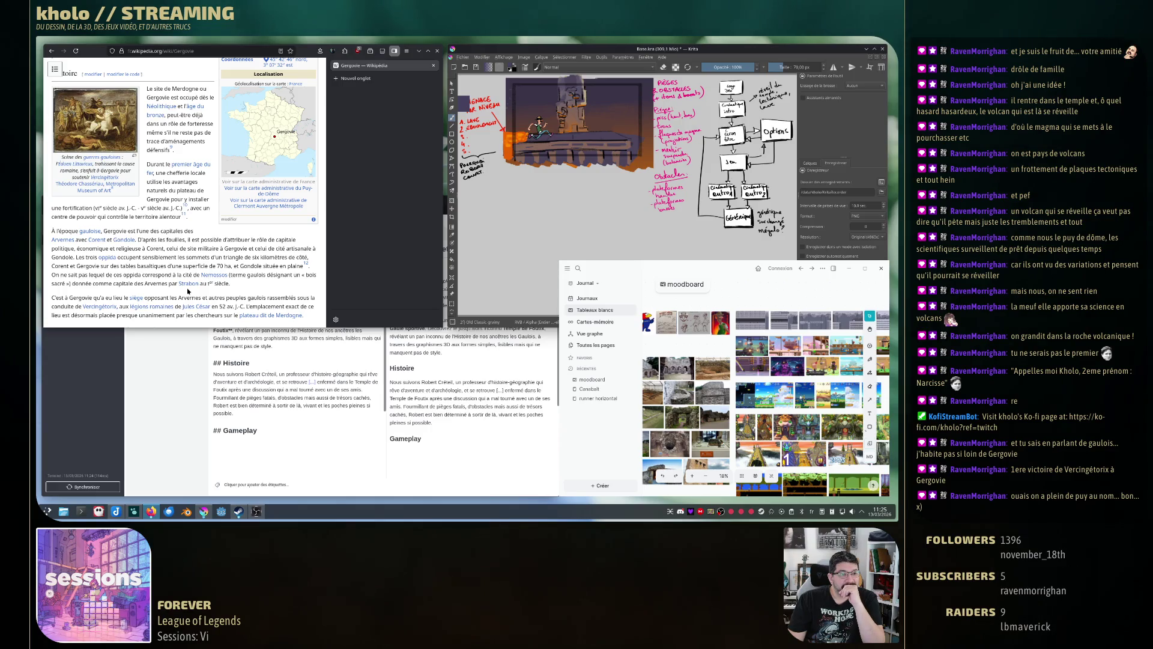
scroll(188, 291, "down", 3)
scroll(188, 291, "down", 4)
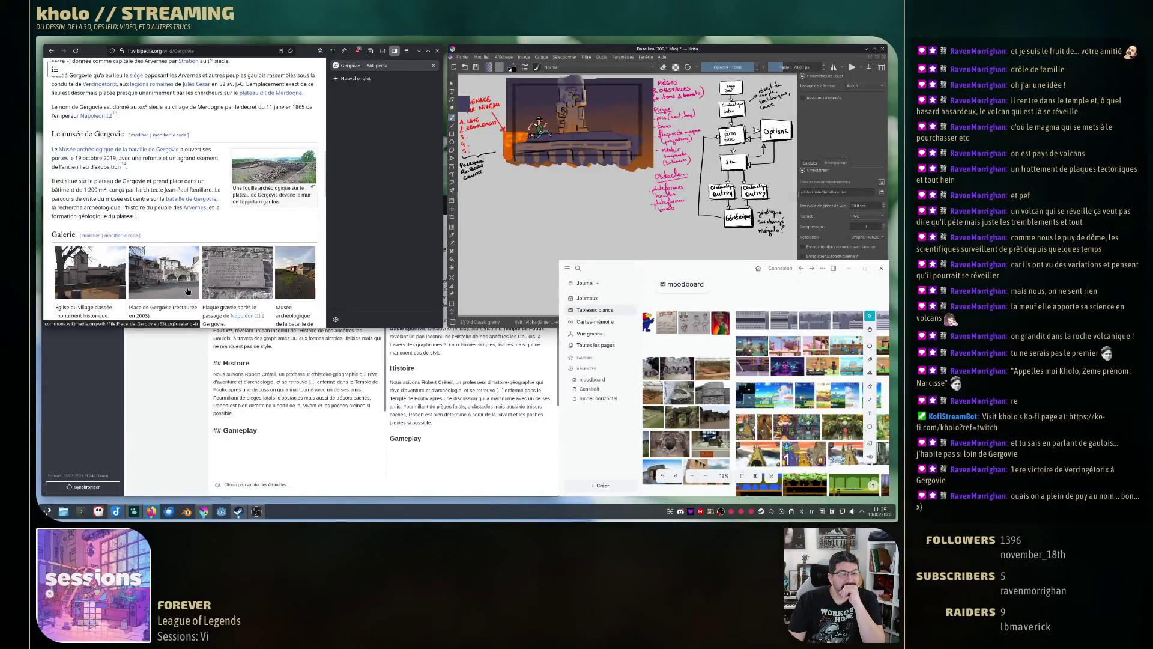
scroll(187, 292, "down", 1)
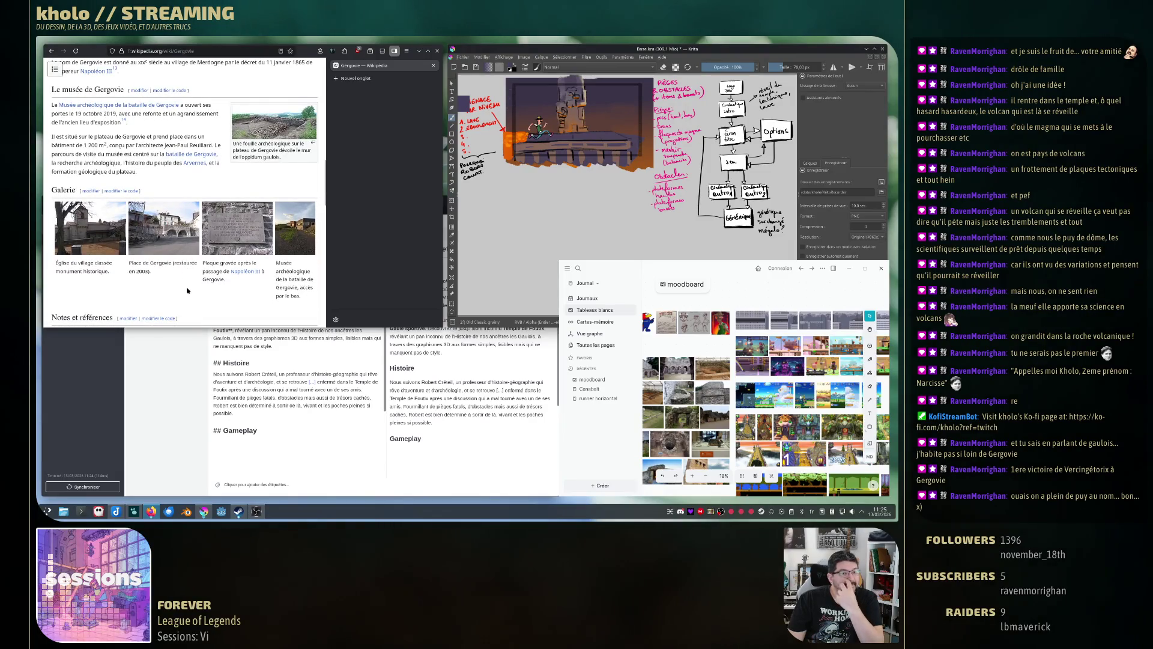
scroll(188, 292, "down", 5)
scroll(187, 291, "up", 20)
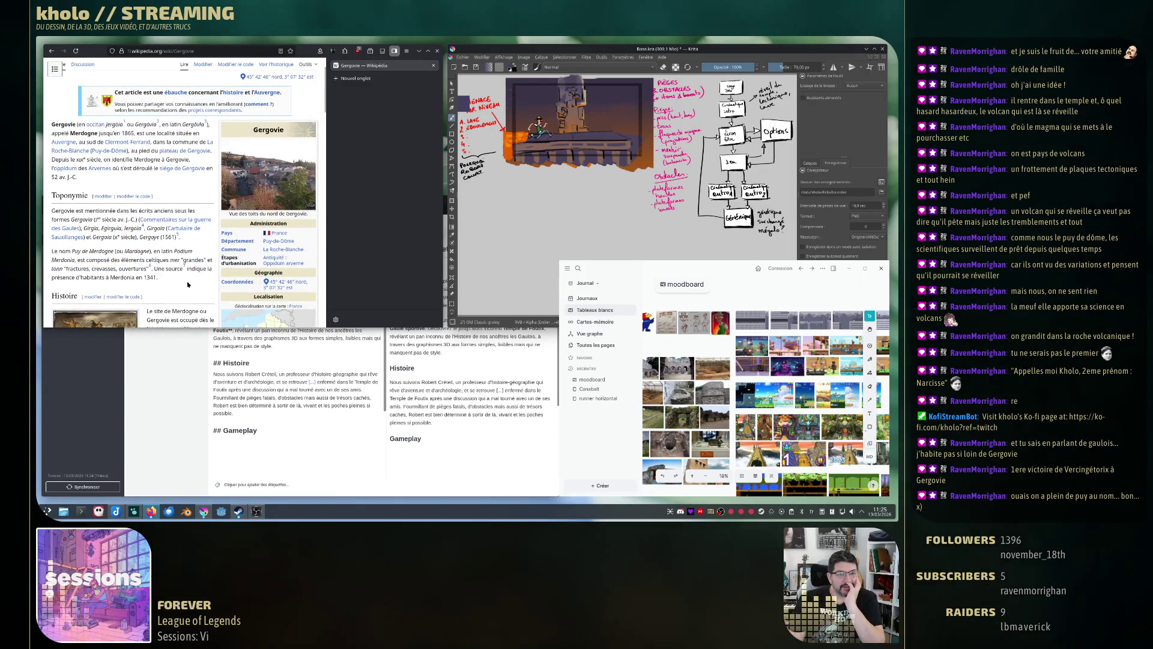
scroll(187, 286, "up", 2)
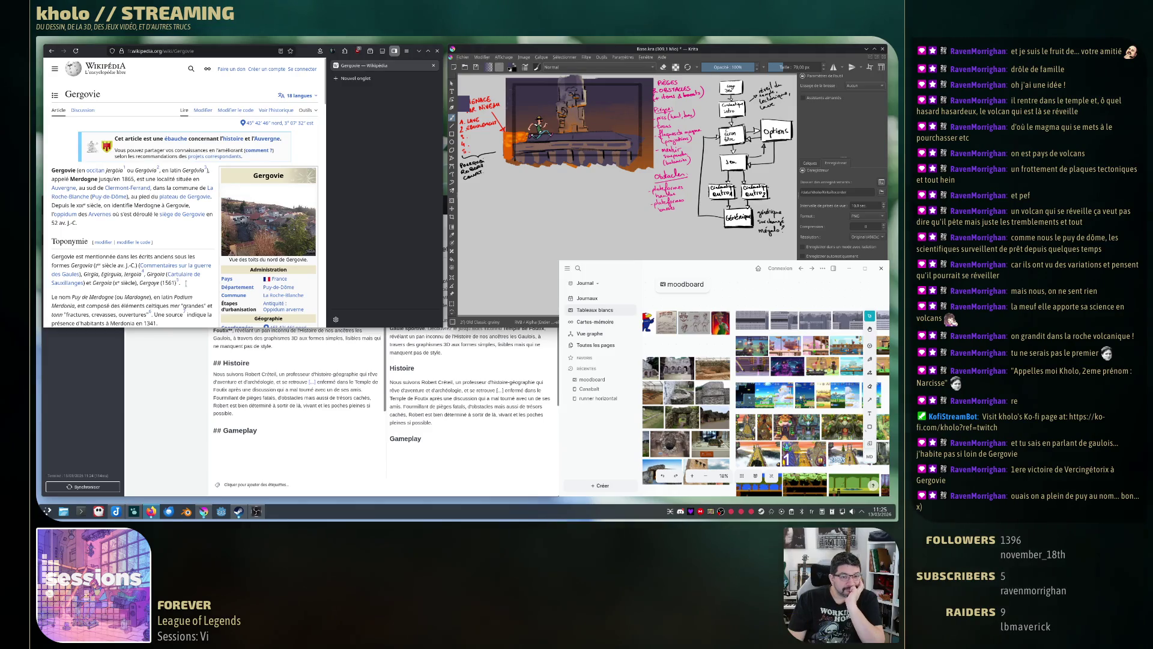
left_click(270, 246)
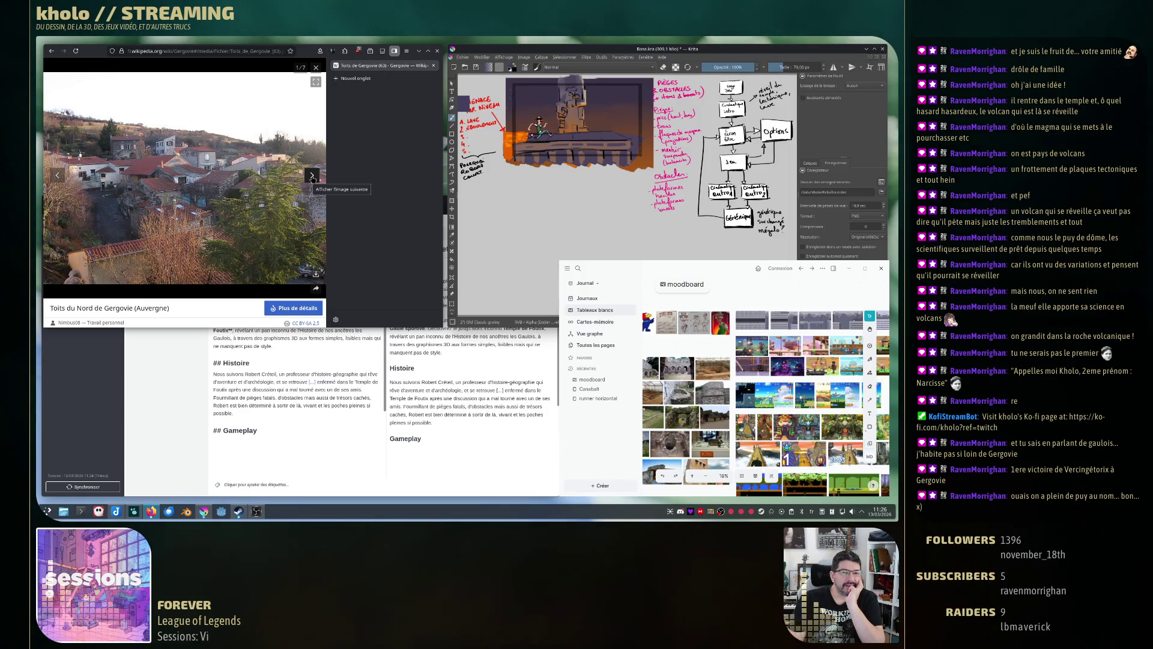
left_click(312, 176)
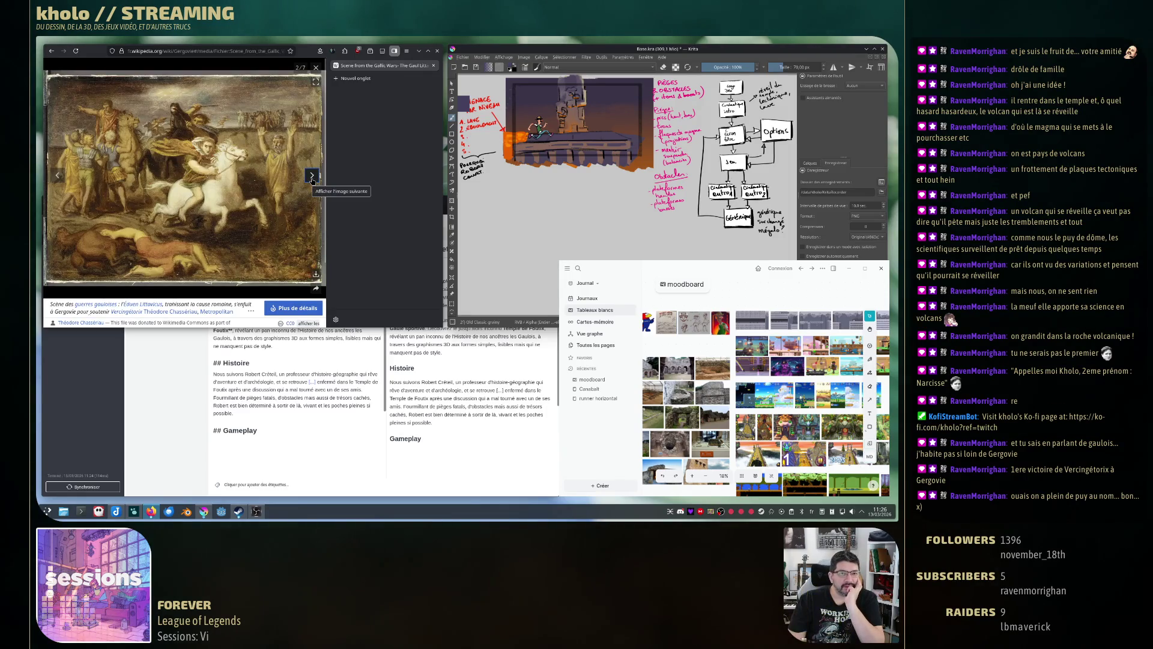
left_click(312, 176)
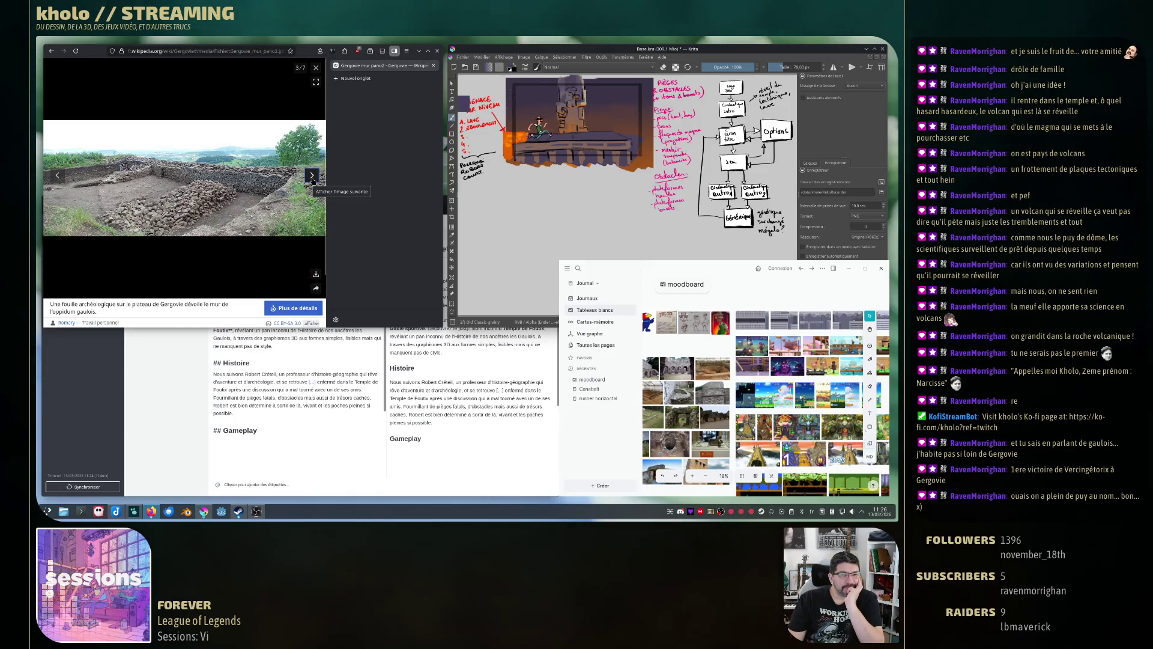
left_click(311, 176)
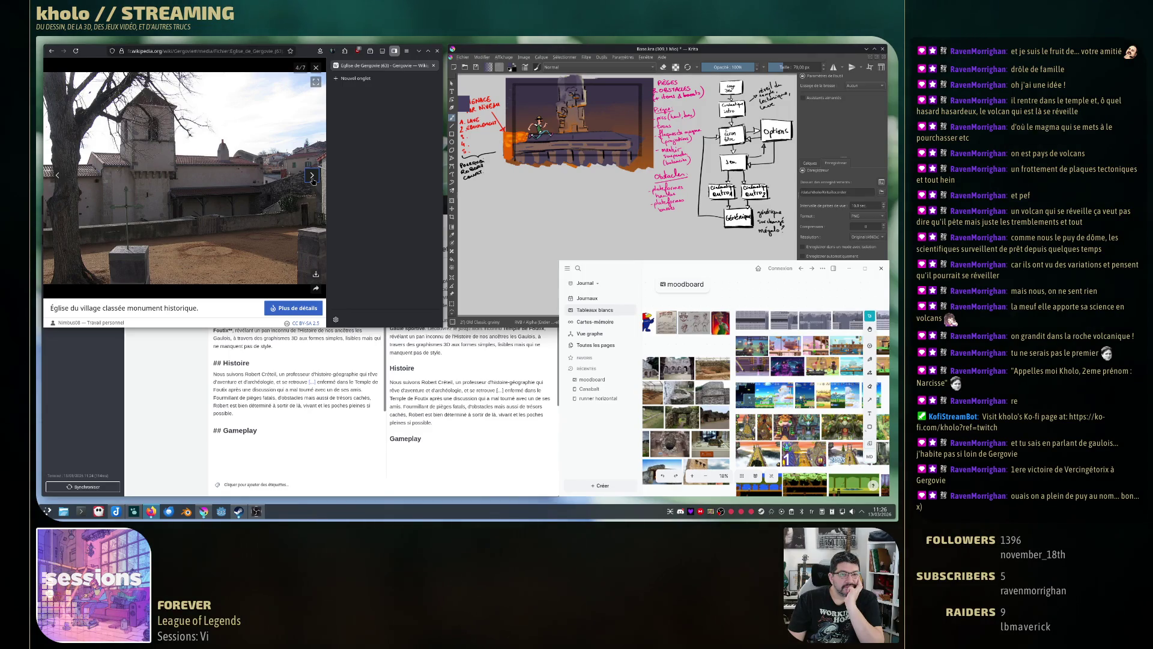
left_click(312, 176)
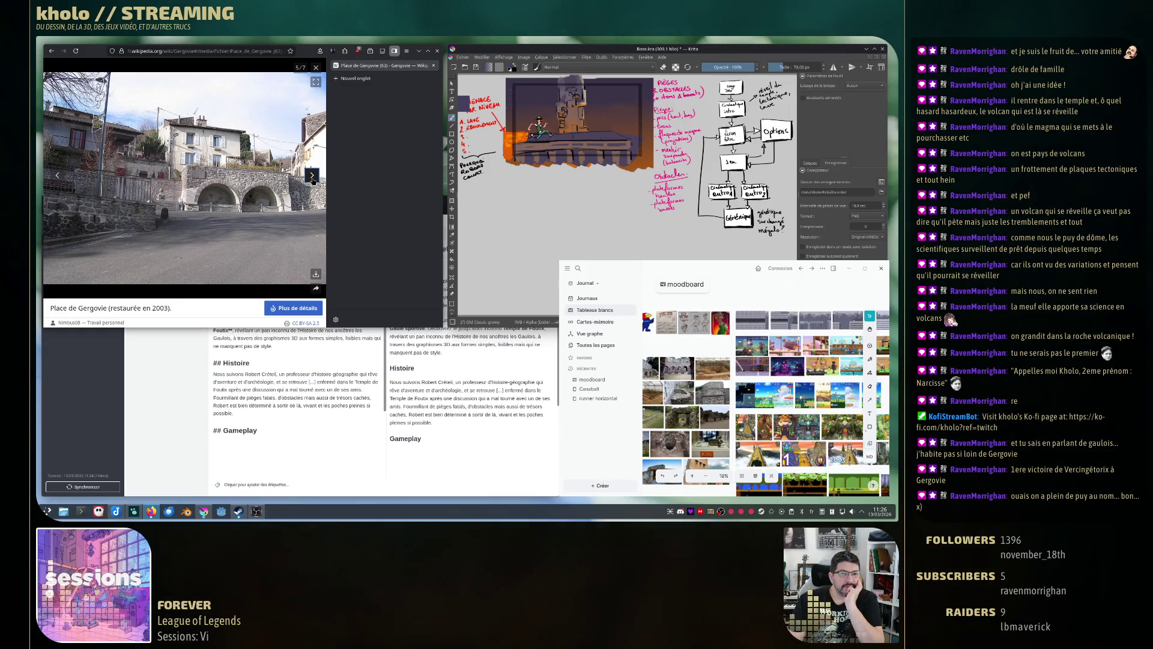
left_click(313, 178)
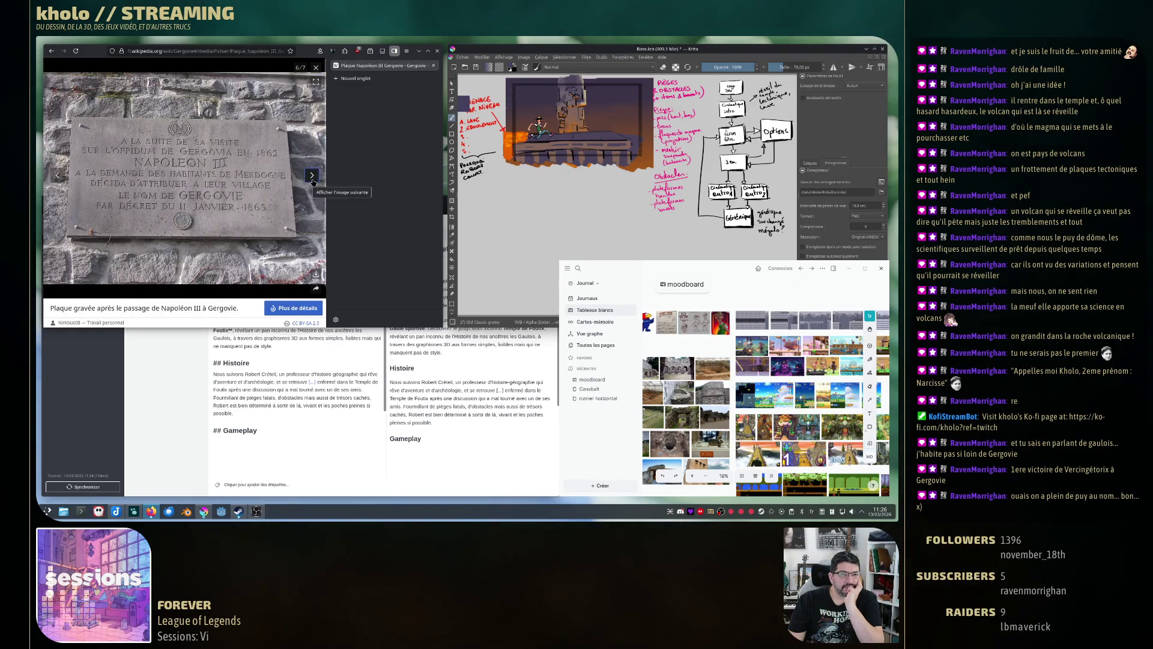
left_click(312, 178)
left_click(312, 179)
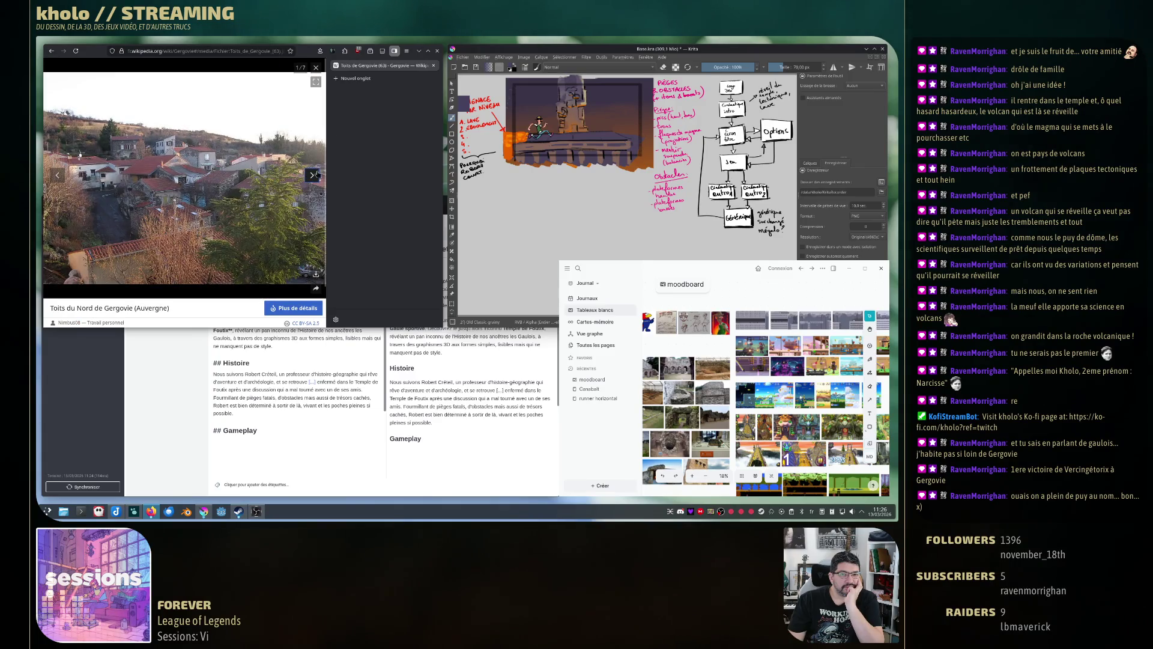
left_click(316, 68)
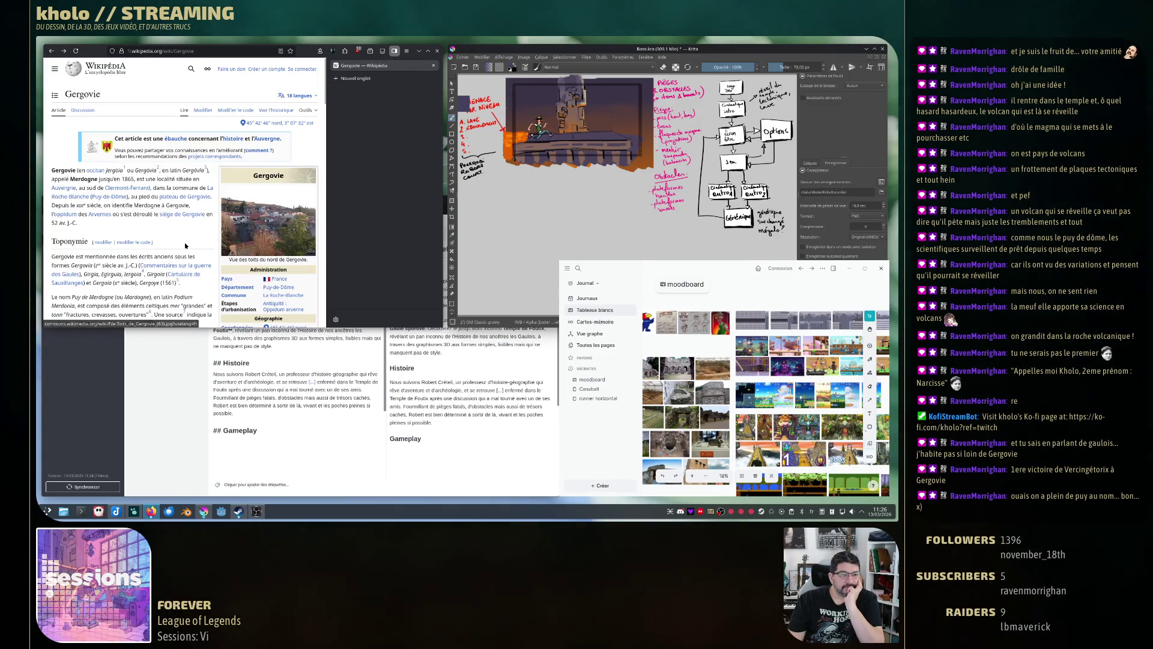
scroll(186, 245, "down", 5)
scroll(186, 245, "down", 4)
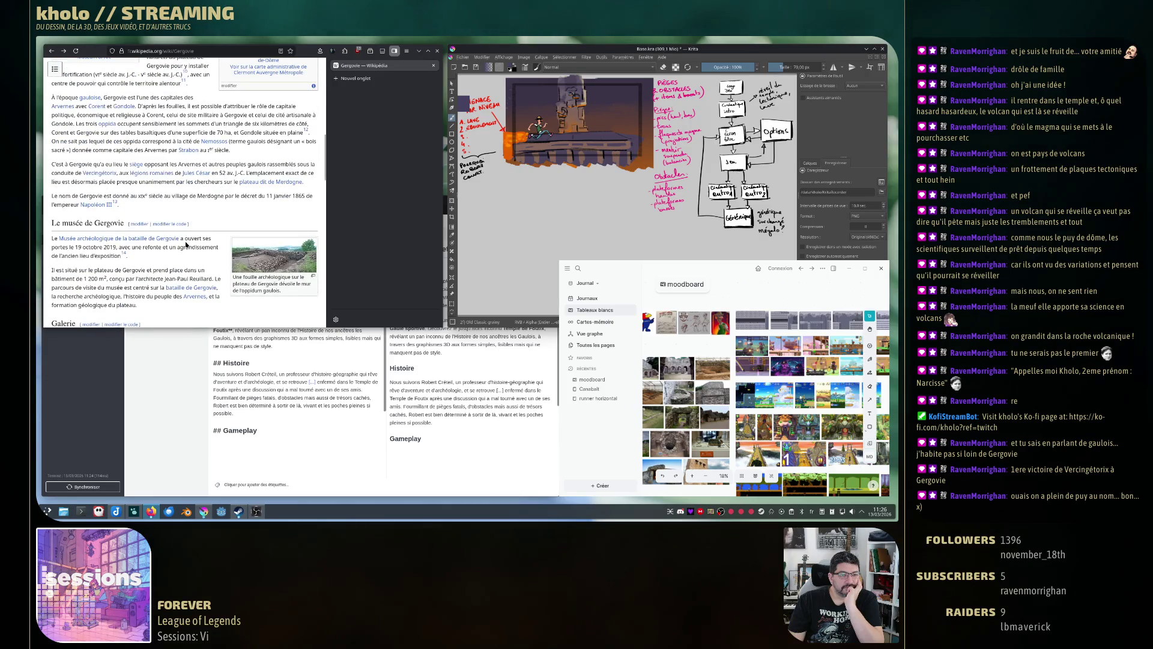
mouse_move(187, 245)
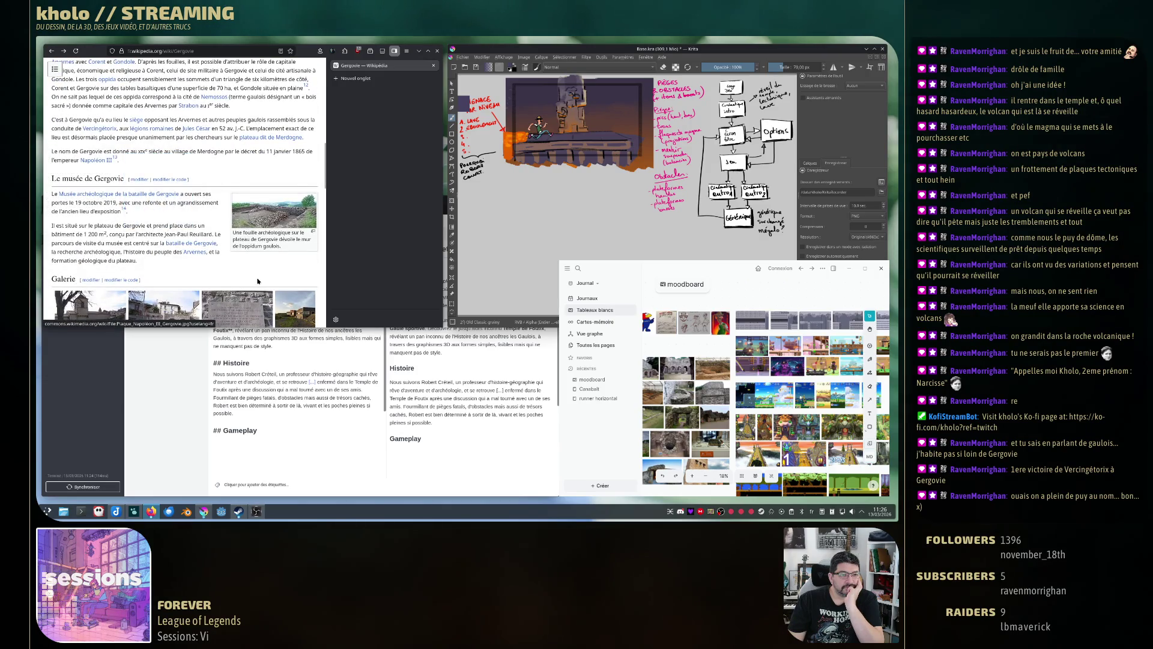
scroll(256, 277, "down", 4)
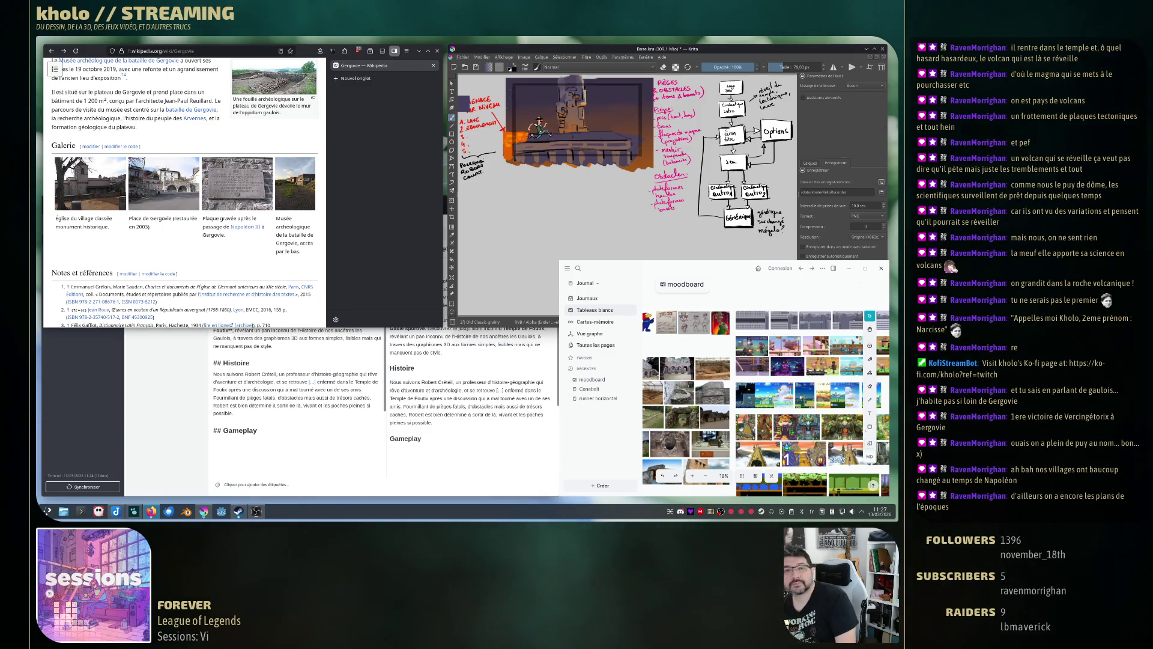
key("super+w")
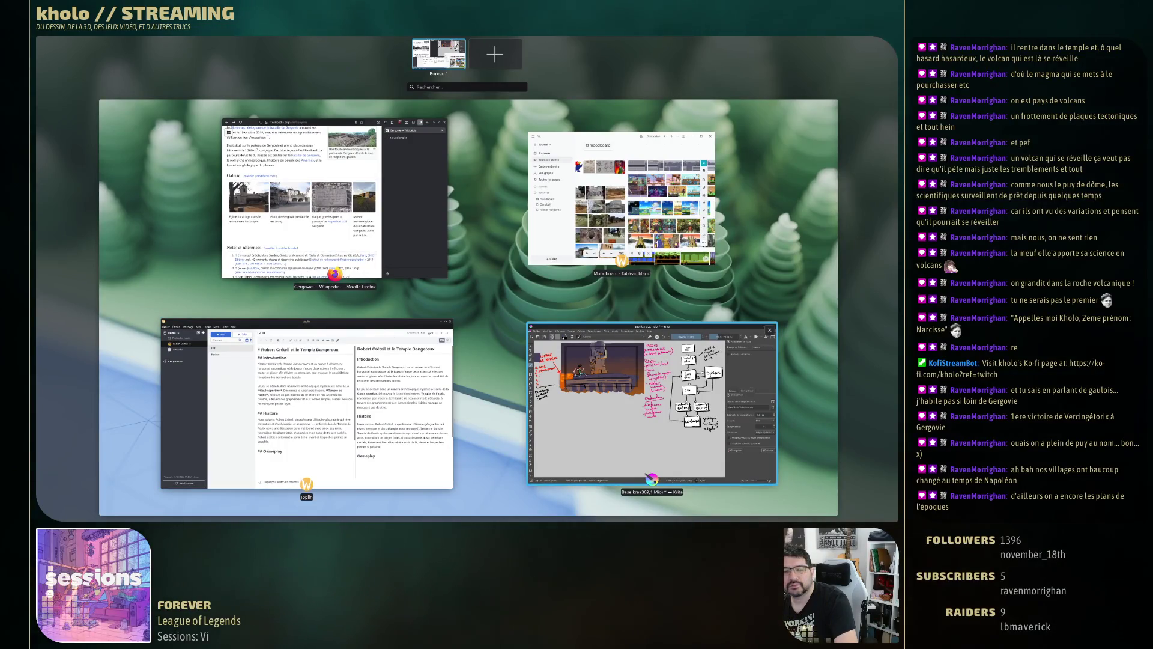
Back in Krita, move the small dark rectangle down-left on the canvas.
left_click(601, 409)
left_click_drag(538, 196, 517, 206)
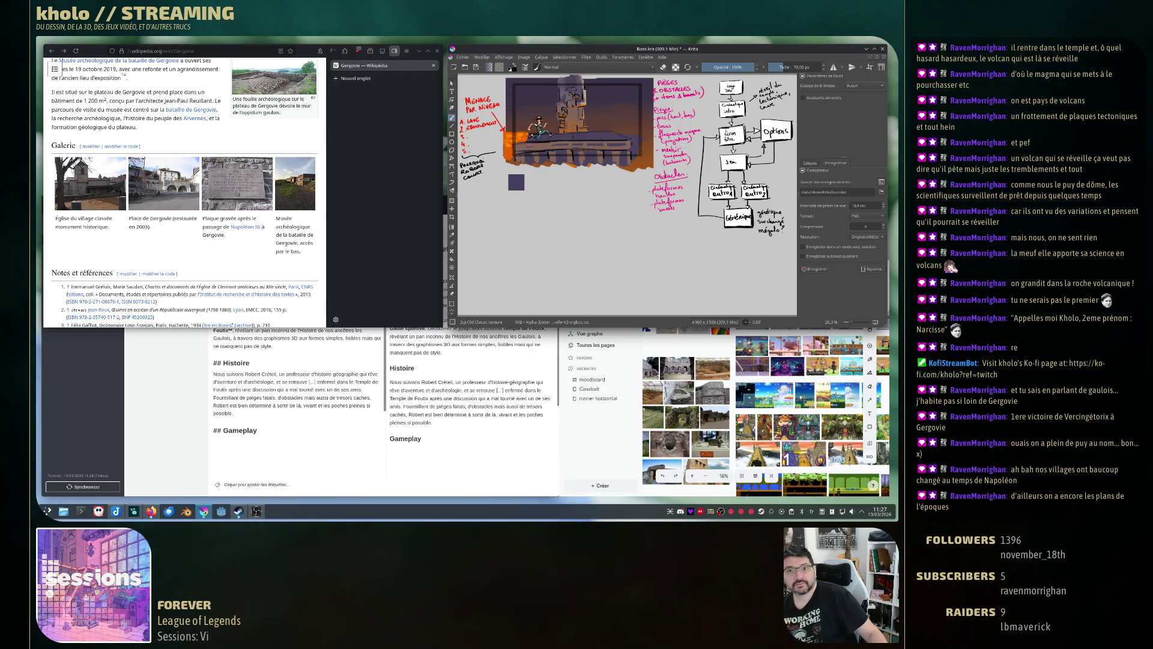
key("slash")
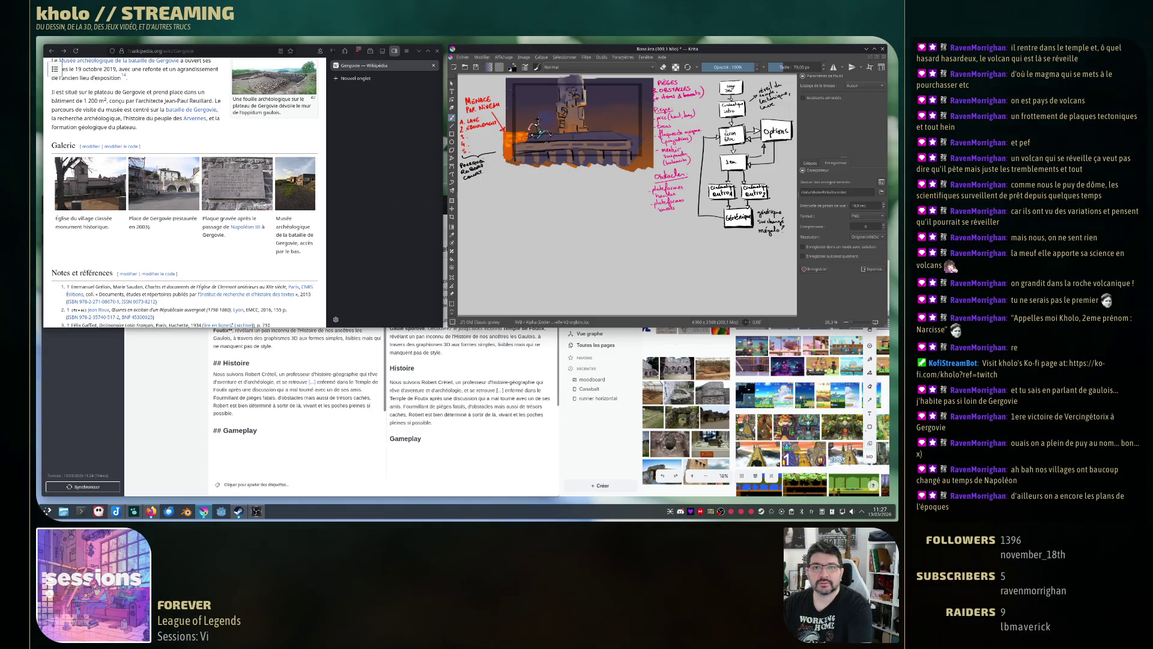
left_click(540, 59)
key("Escape")
Try a test stroke, undo it, and settle on the Old Classic grainy preset.
key("slash")
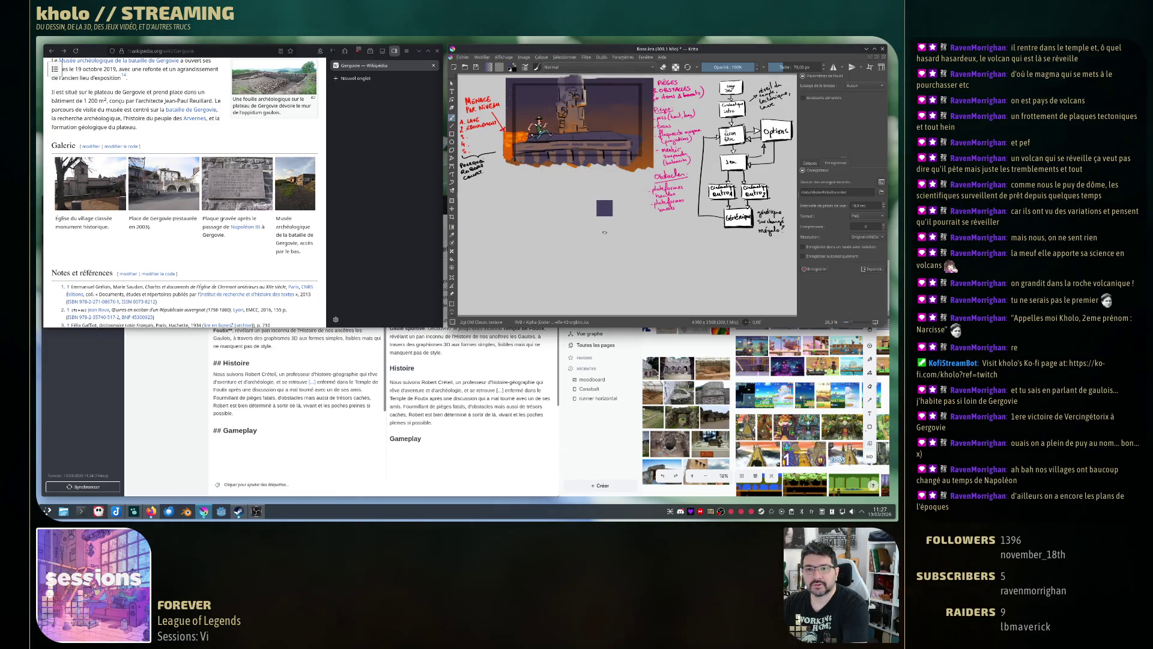
left_click_drag(605, 233, 624, 273)
key("ctrl+z")
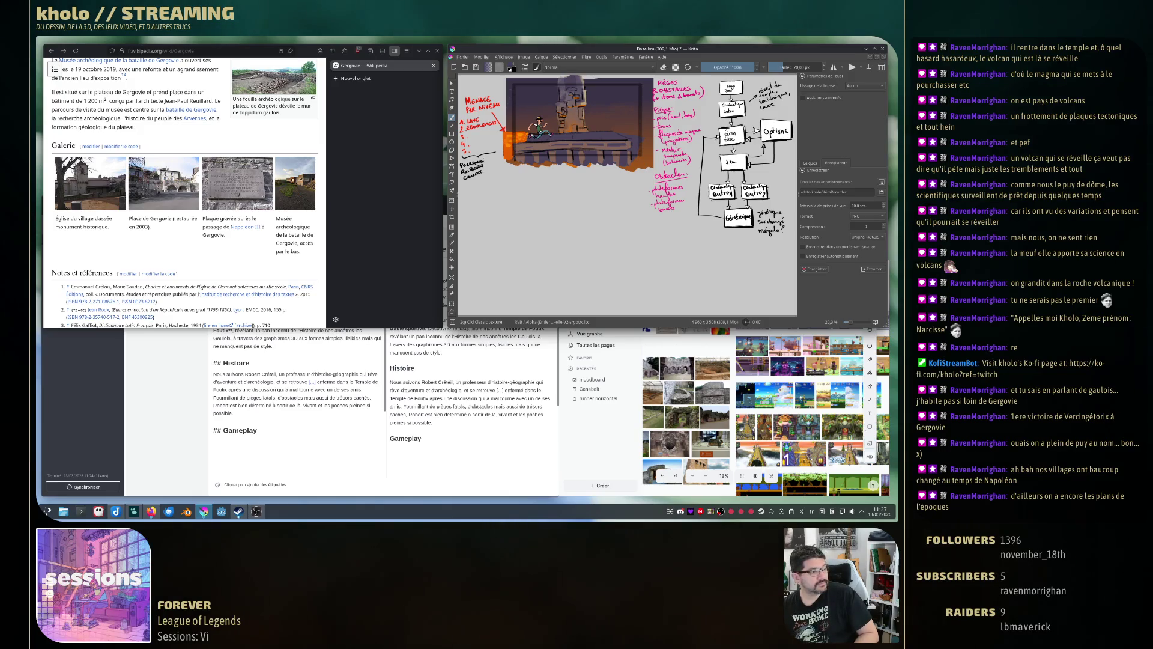
key("slash")
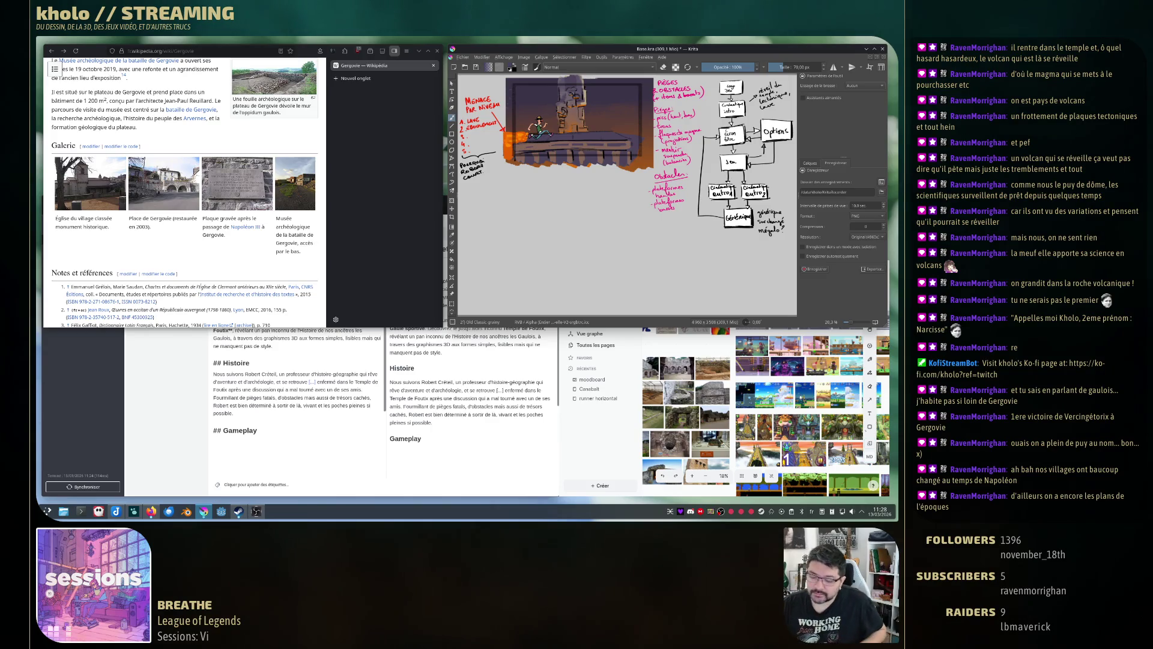
Move the character sprite slightly right, then drag it a little lower.
key("t")
left_click_drag(540, 127, 554, 127)
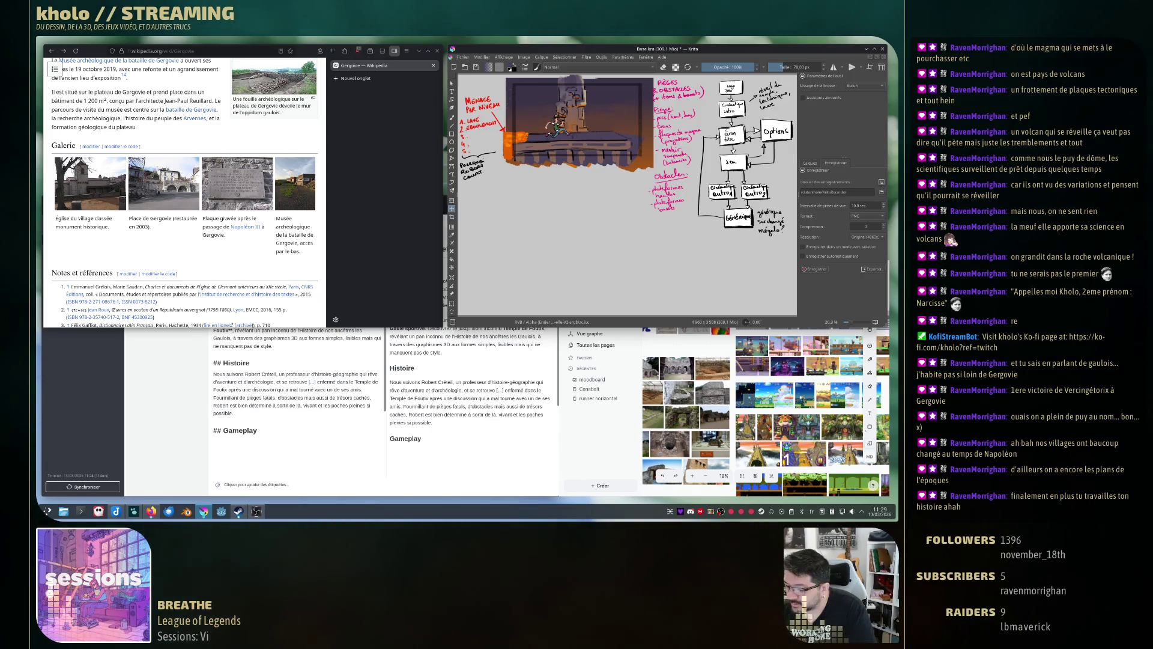
key("ctrl+t")
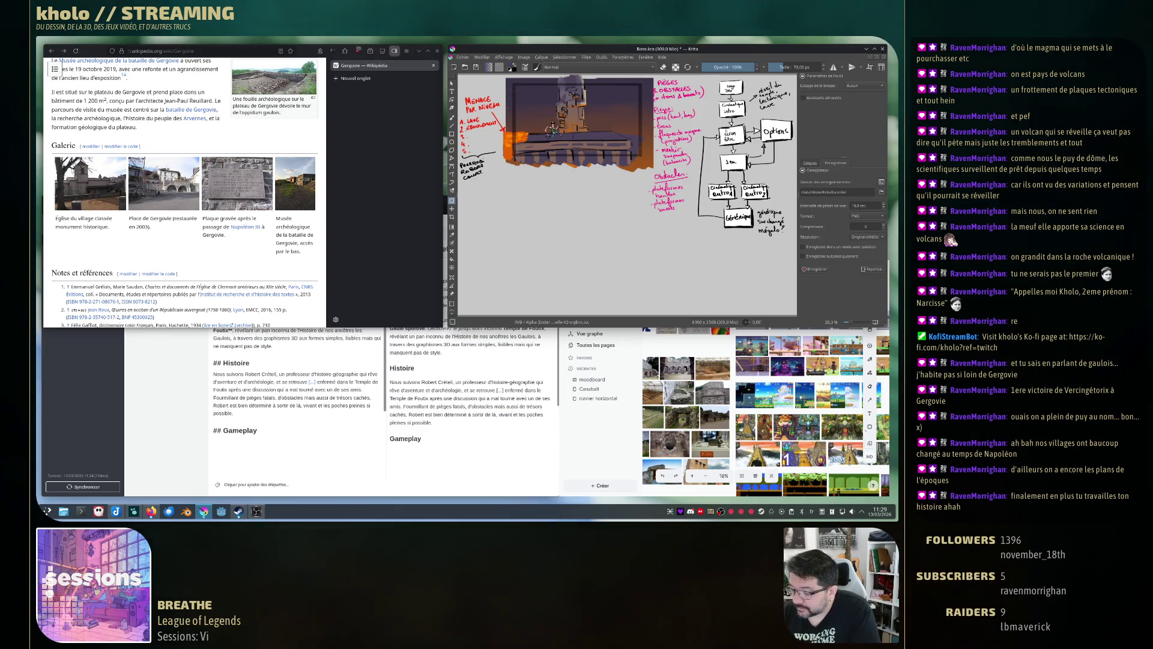
key("t")
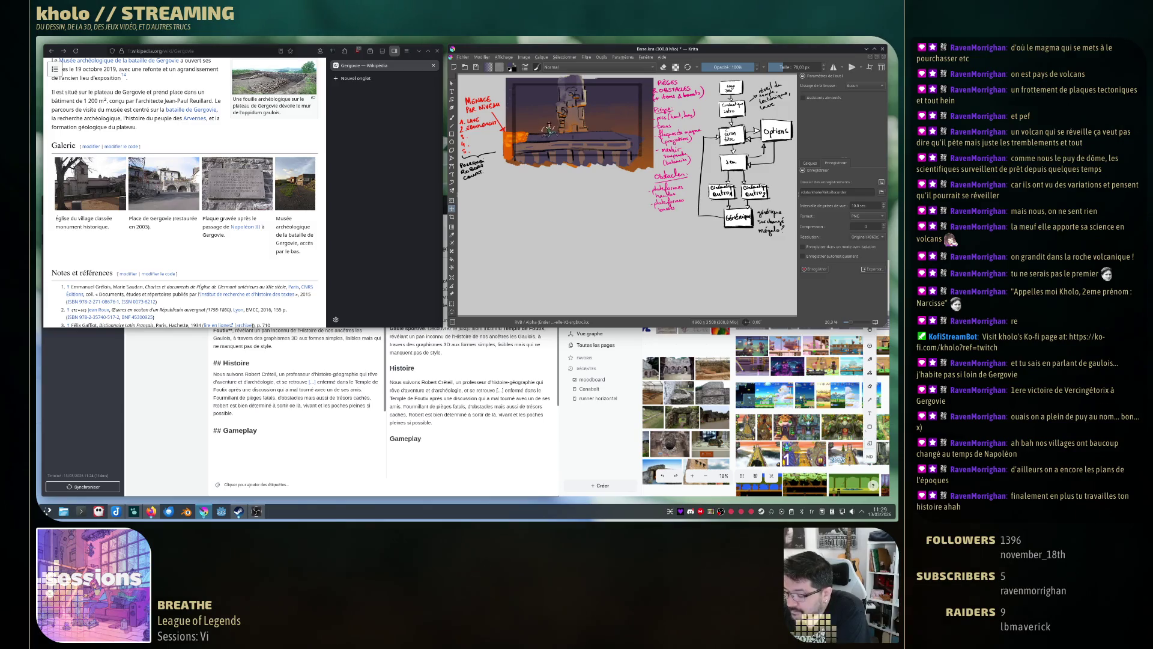
mouse_move(548, 110)
left_mouse_down()
mouse_move(546, 135)
mouse_move(549, 118)
mouse_move(541, 129)
mouse_move(541, 108)
mouse_move(534, 128)
mouse_move(534, 105)
mouse_move(535, 144)
left_mouse_up()
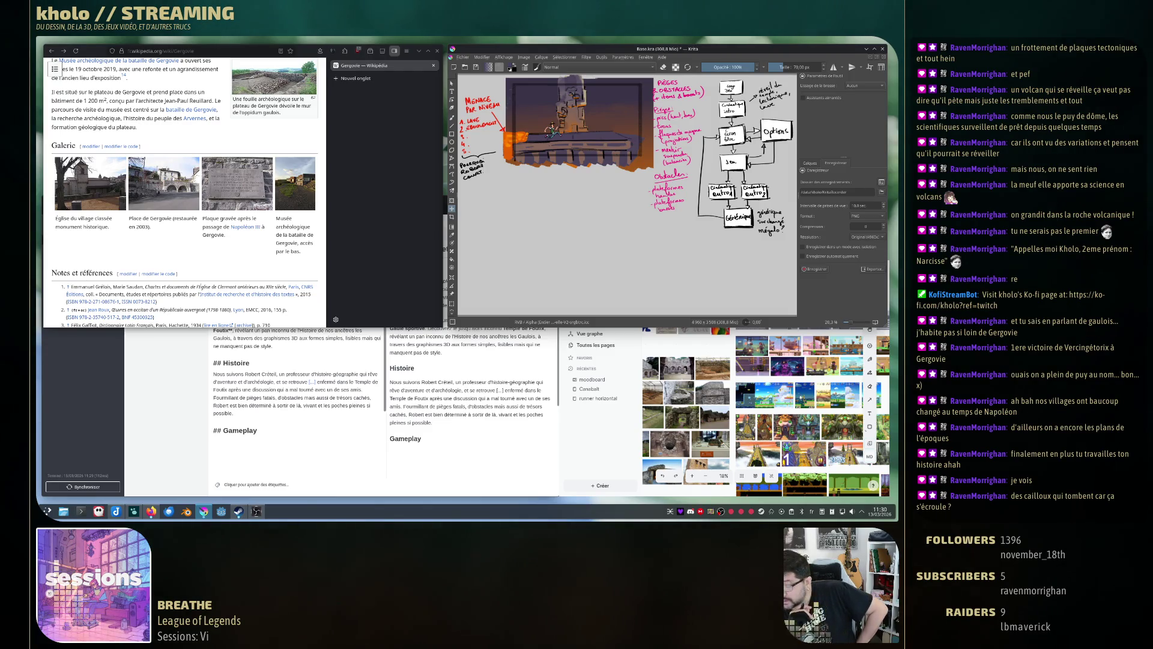
Write 'mobile' in red beneath the obstacles note with the grainy brush.
key("b")
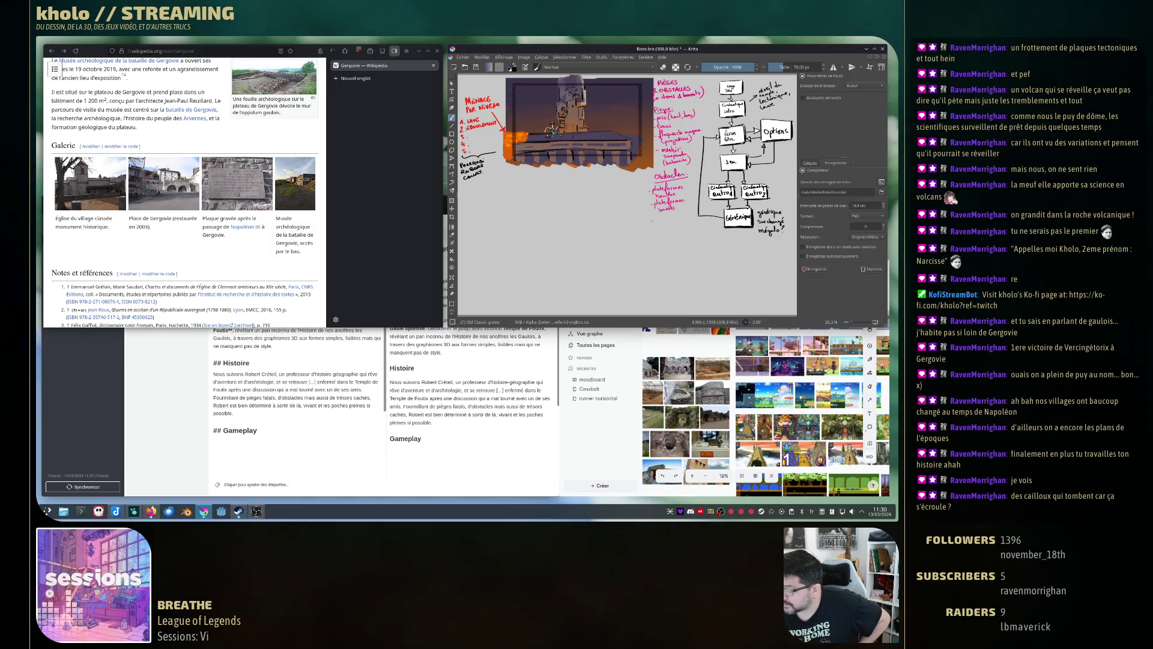
left_click_drag(662, 214, 664, 219)
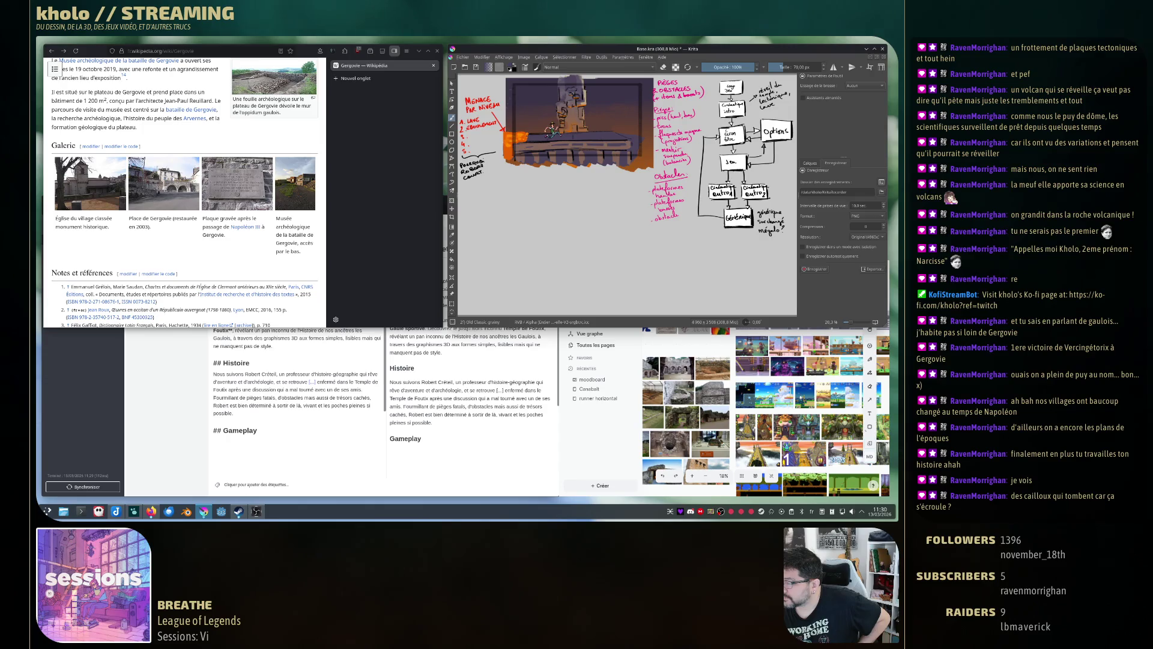
left_click_drag(656, 221, 676, 221)
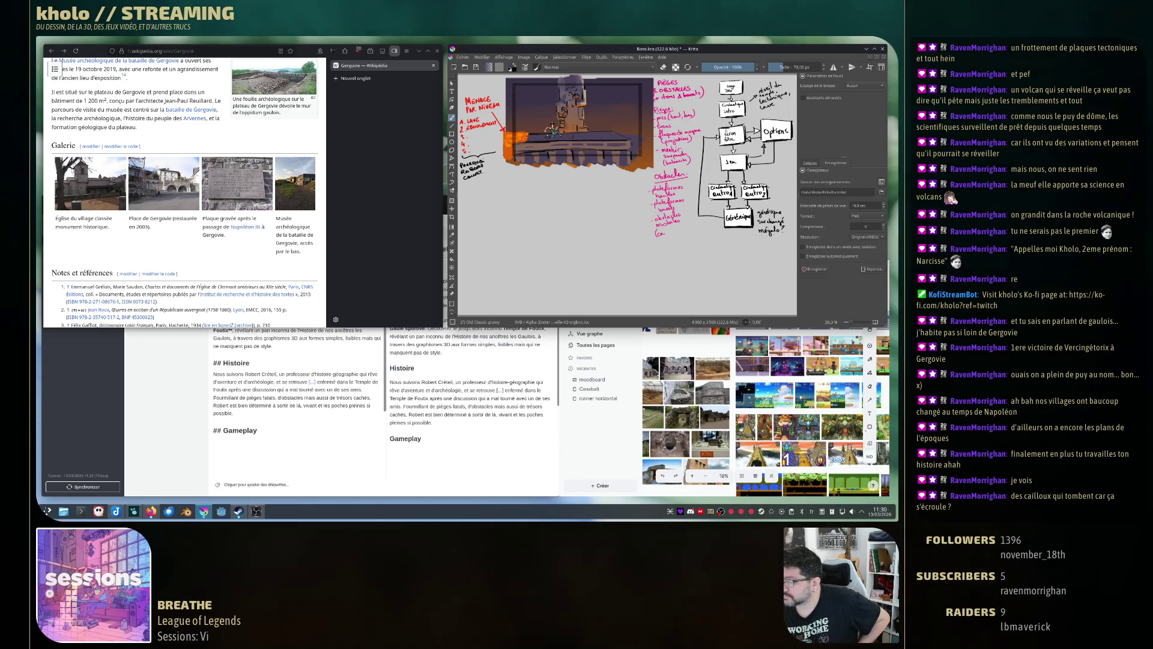
left_click_drag(665, 232, 671, 230)
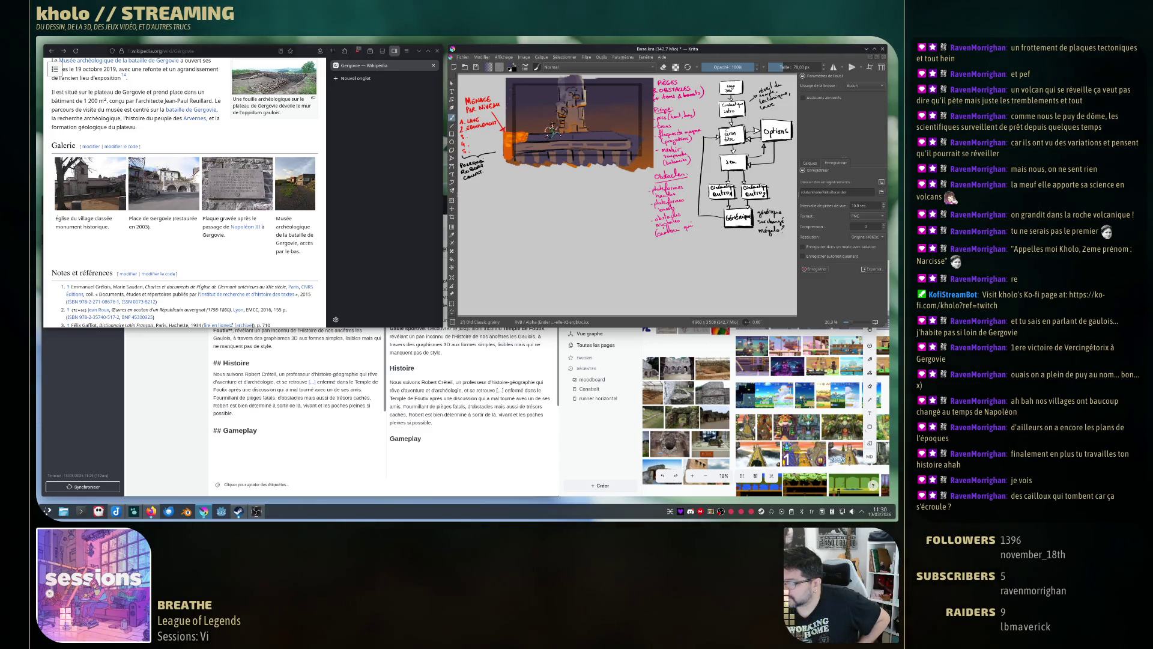
Add a new red line below, undo the mistaken word and rewrite it after the parenthesis.
left_click_drag(659, 241, 665, 241)
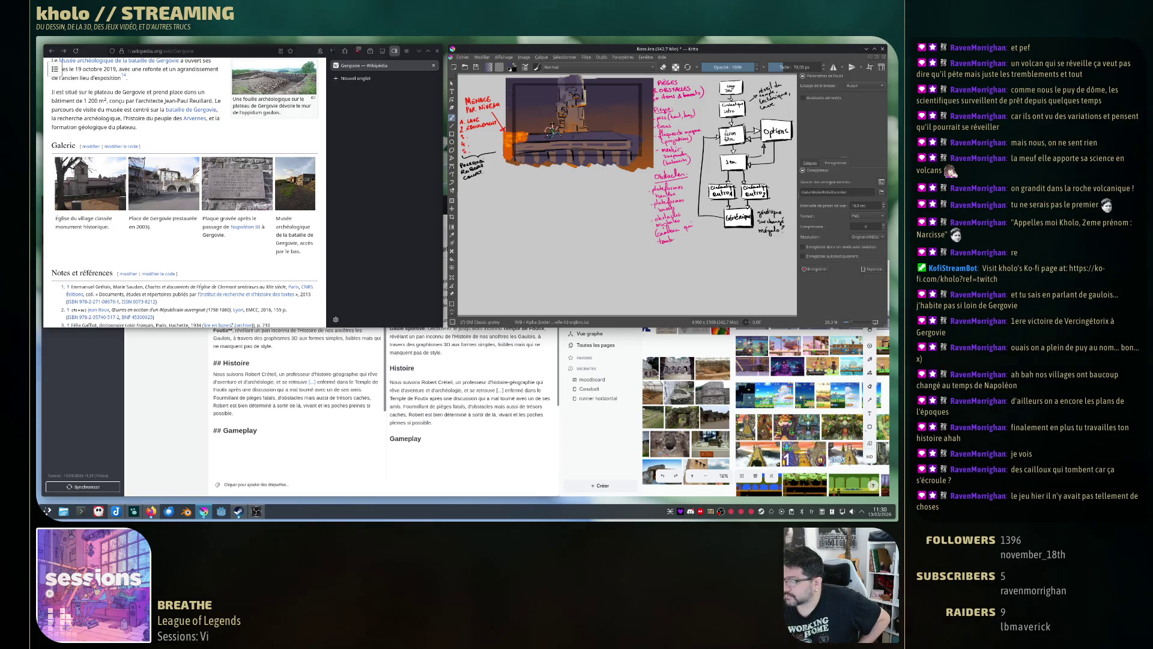
left_click_drag(678, 238, 677, 242)
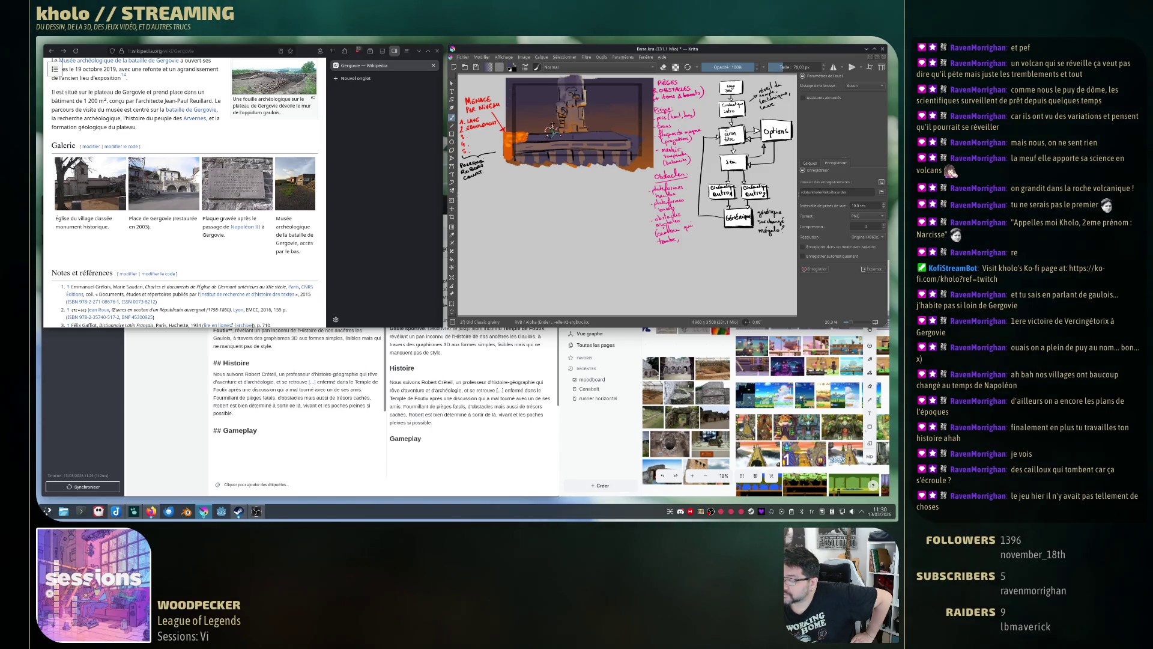
key("ctrl+z")
key("ctrl+z")
key("ctrl+z")
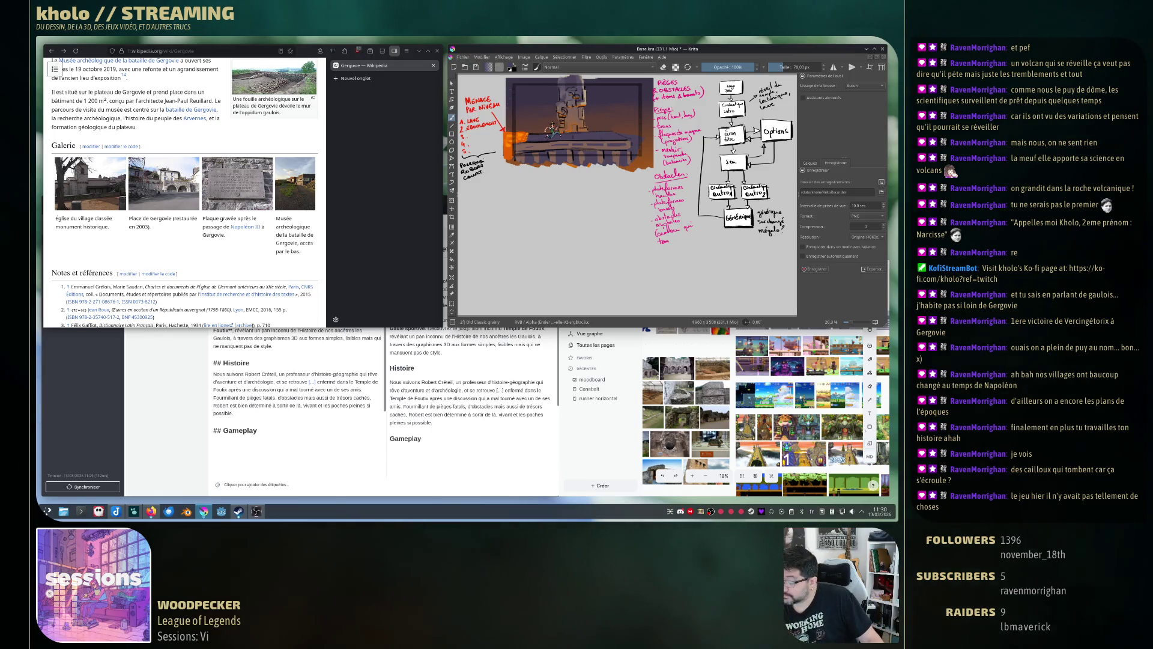
key("ctrl+z")
mouse_move(658, 230)
left_mouse_down()
mouse_move(687, 226)
mouse_move(671, 240)
left_mouse_up()
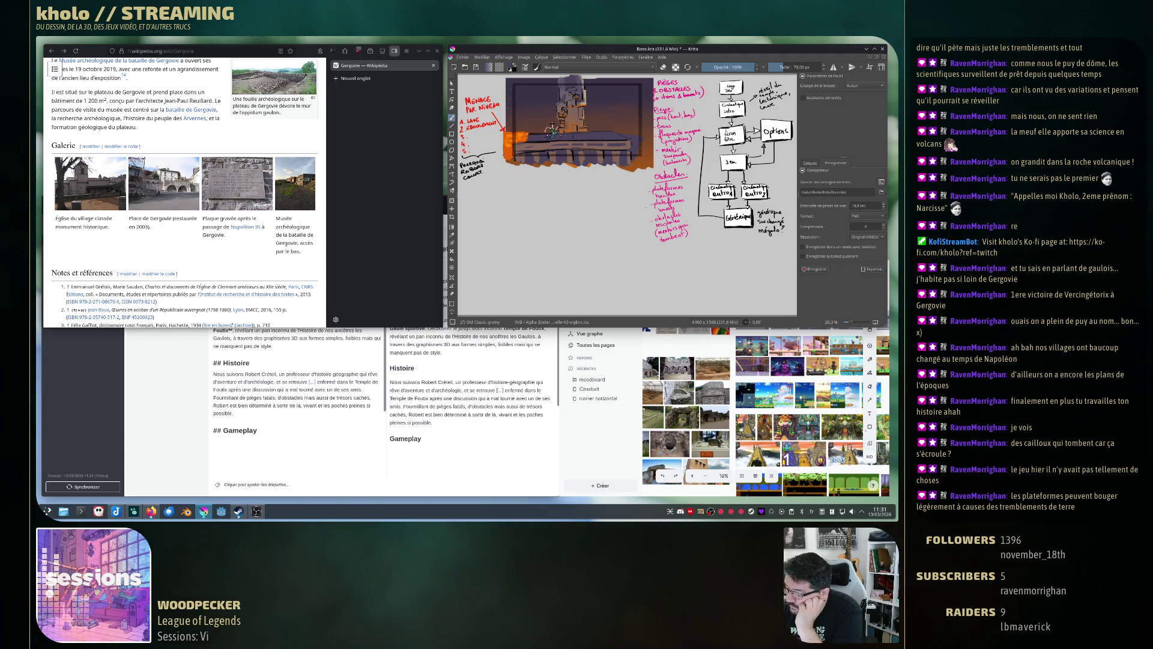
Handwrite 'Sauter' in green below the sketch with a short arrow stroke.
mouse_move(606, 214)
left_mouse_down()
mouse_move(643, 192)
mouse_move(607, 201)
left_mouse_up()
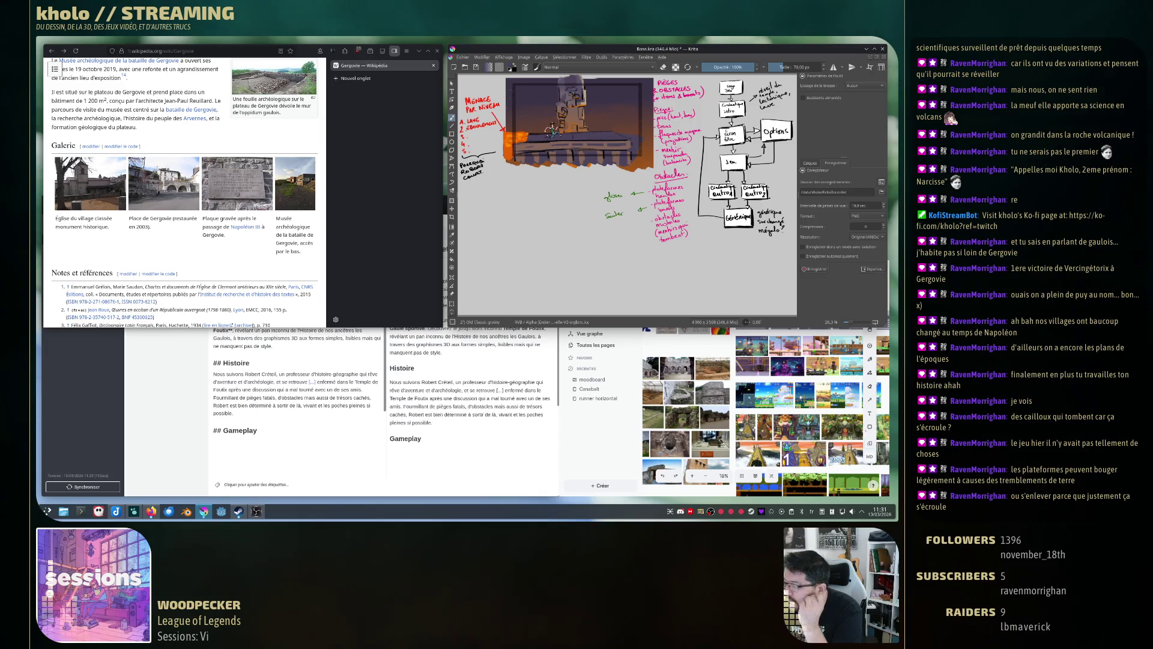
mouse_move(632, 221)
left_mouse_down()
mouse_move(648, 227)
mouse_move(632, 221)
left_mouse_up()
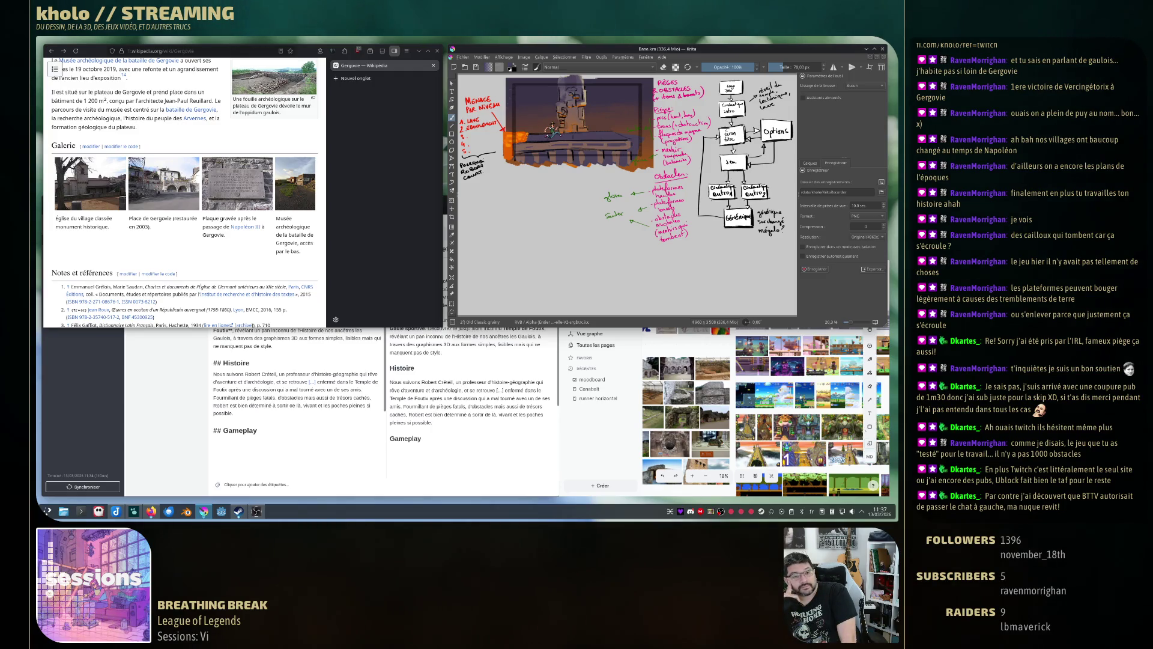
Hide the other windows to reveal the desktop.
key("ctrl+F2")
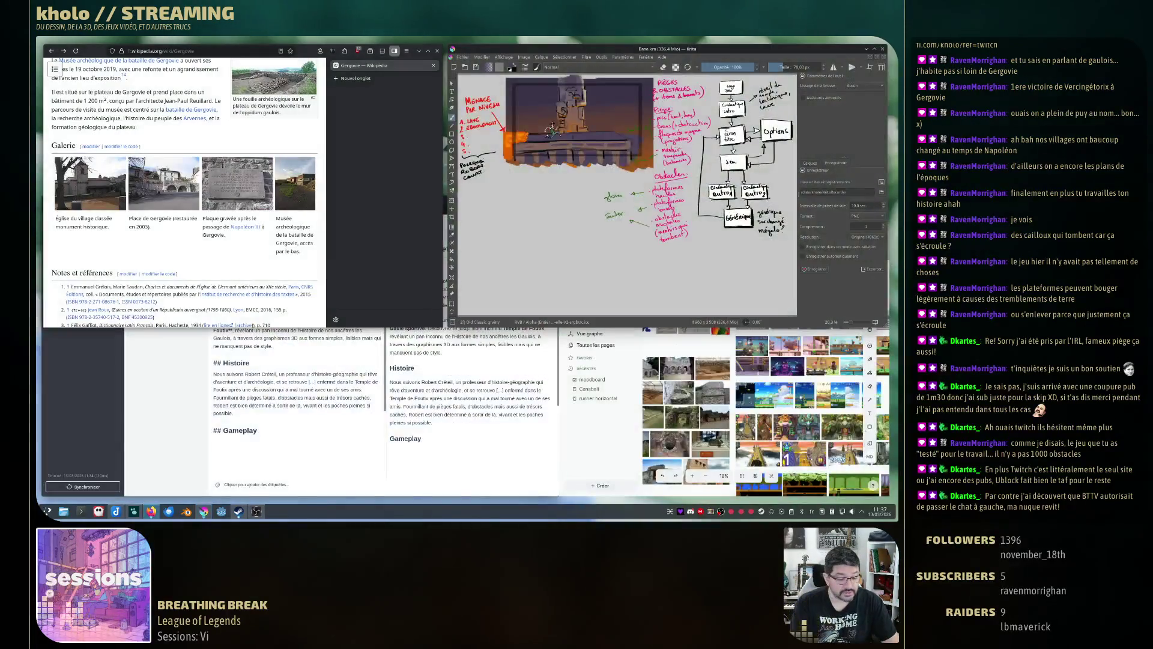
Search 'bttv' on DuckDuckGo in a new Firefox tab and open the BetterTTV website from the results.
key("ctrl+t")
type("bttv")
key("Return")
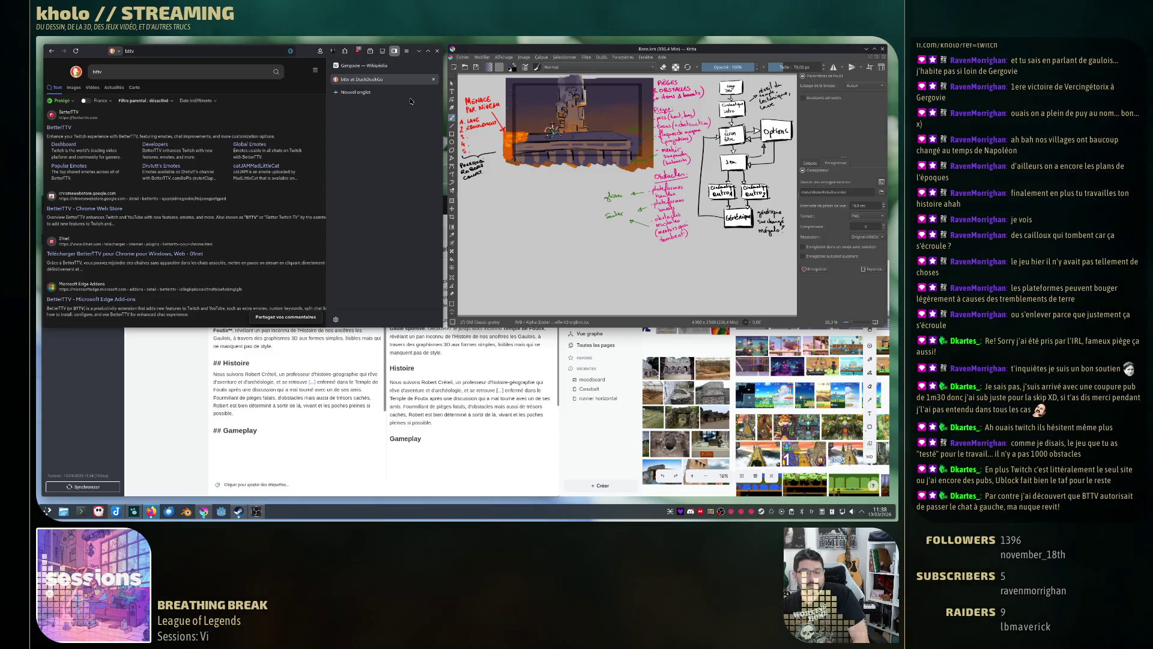
left_click(61, 128)
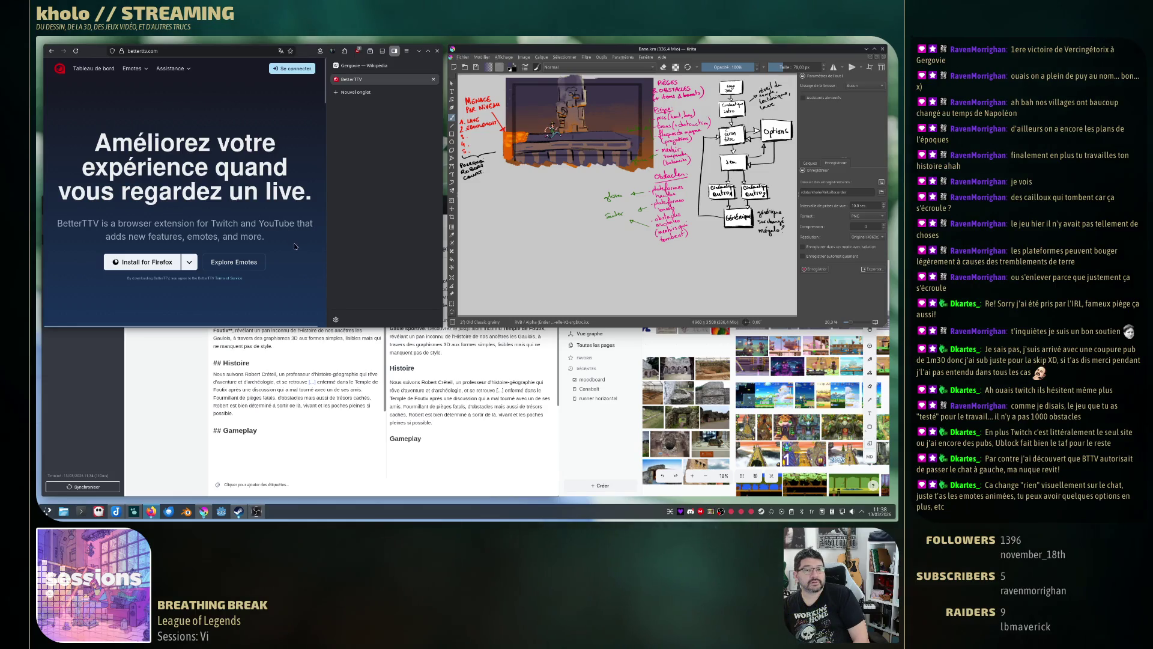
Scroll through BetterTTV's feature list, briefly highlighting the clutter-removal description.
scroll(292, 245, "down", 5)
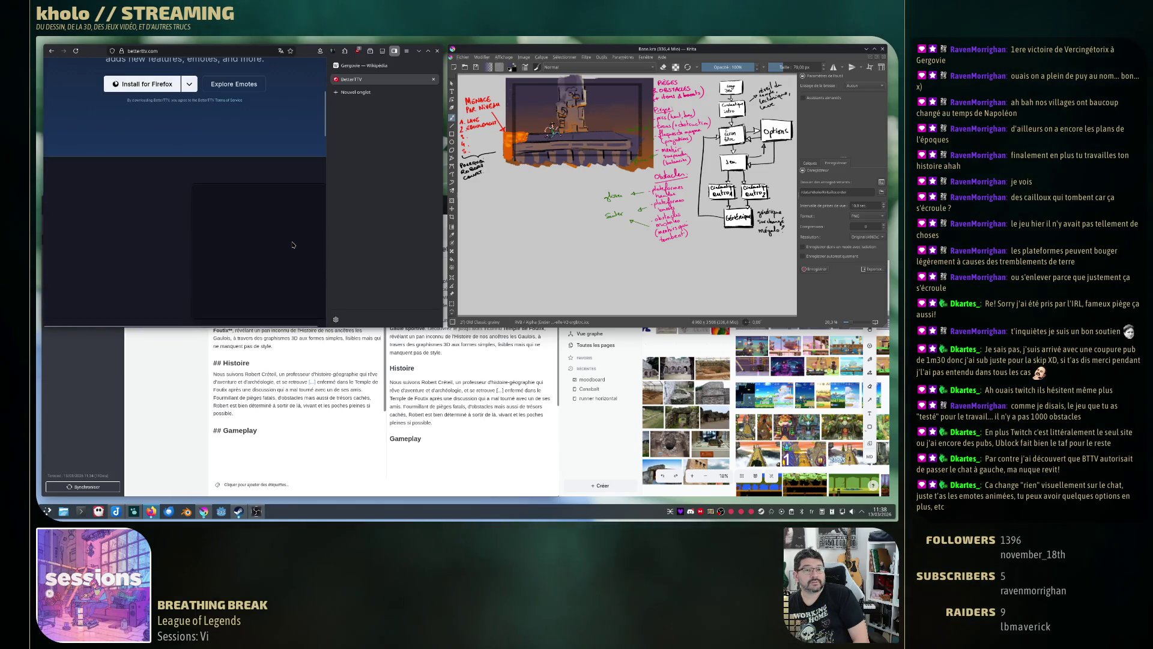
scroll(293, 245, "up", 5)
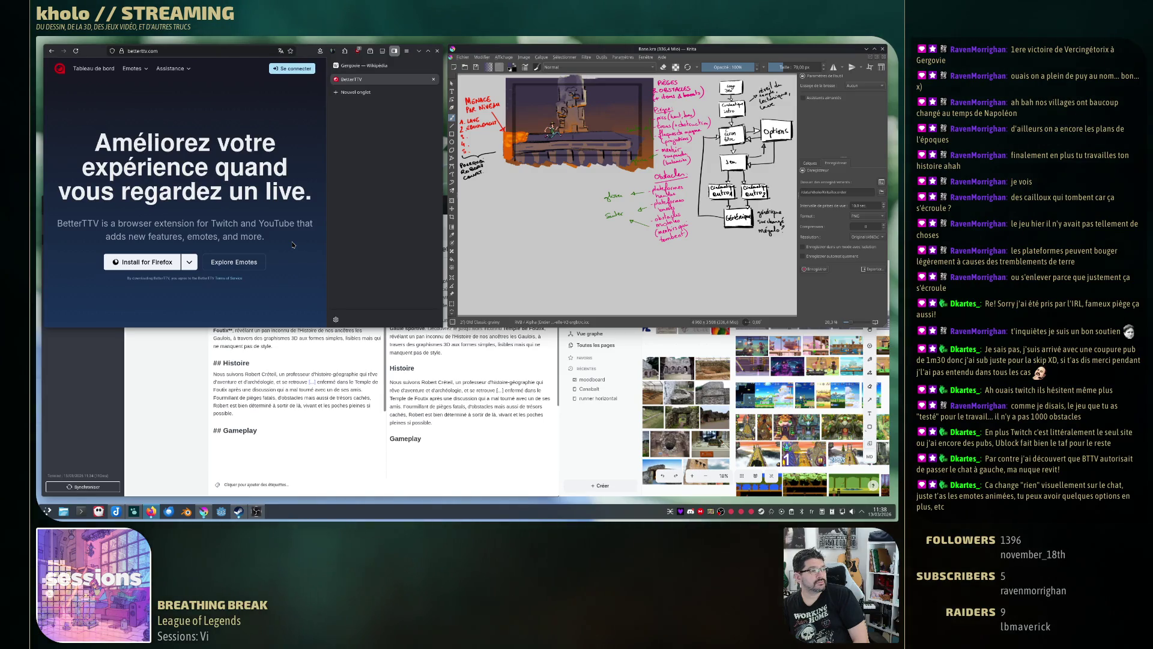
scroll(293, 245, "down", 2)
scroll(292, 244, "down", 3)
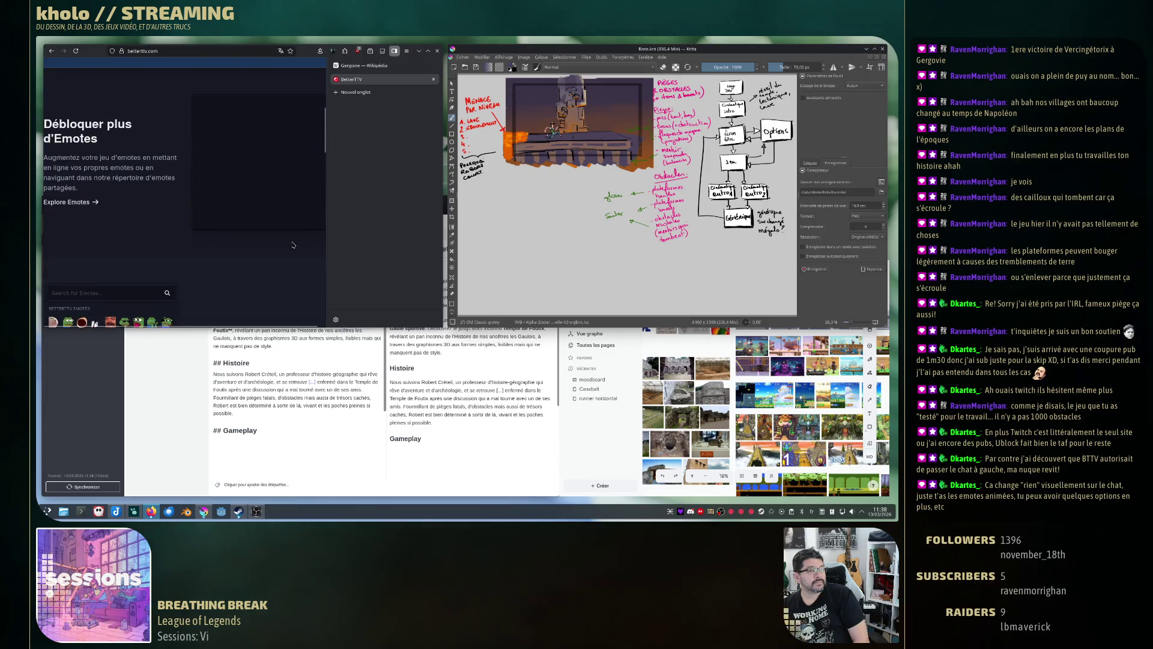
scroll(269, 244, "down", 3)
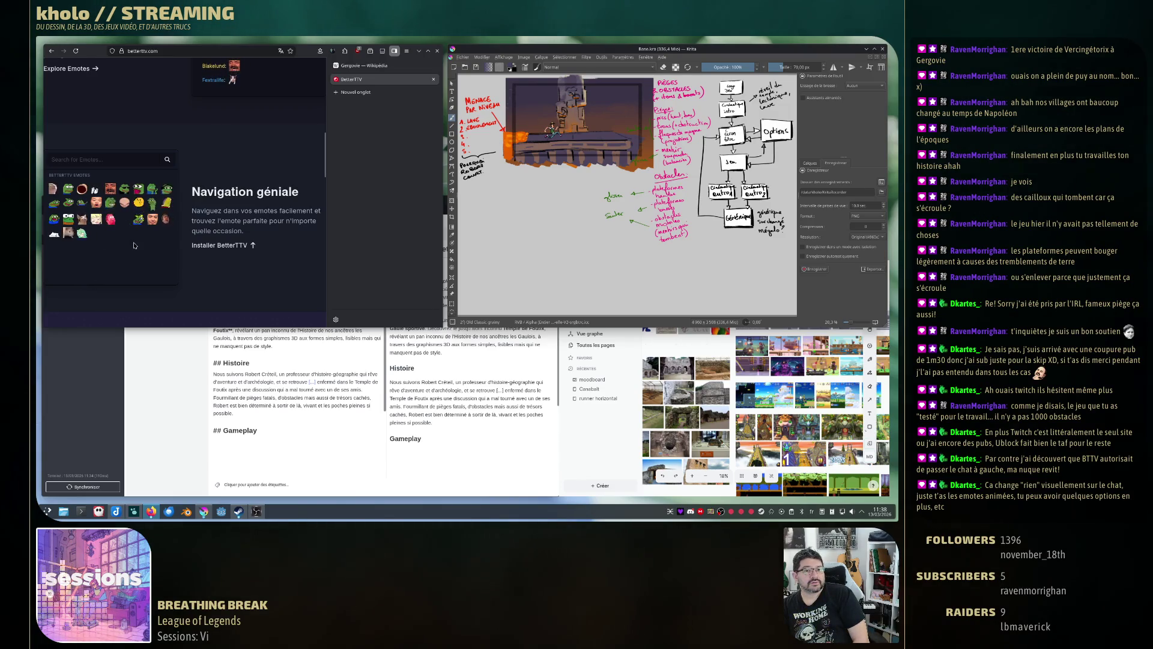
scroll(127, 234, "down", 5)
scroll(134, 243, "up", 3)
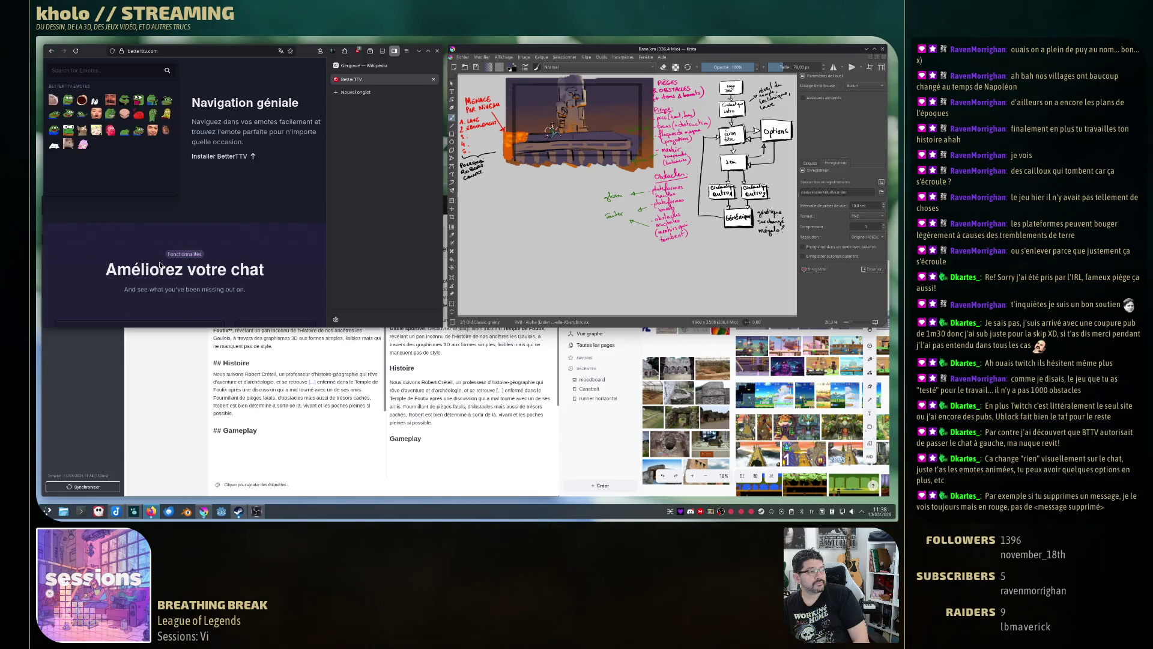
scroll(160, 265, "down", 3)
scroll(160, 265, "down", 3)
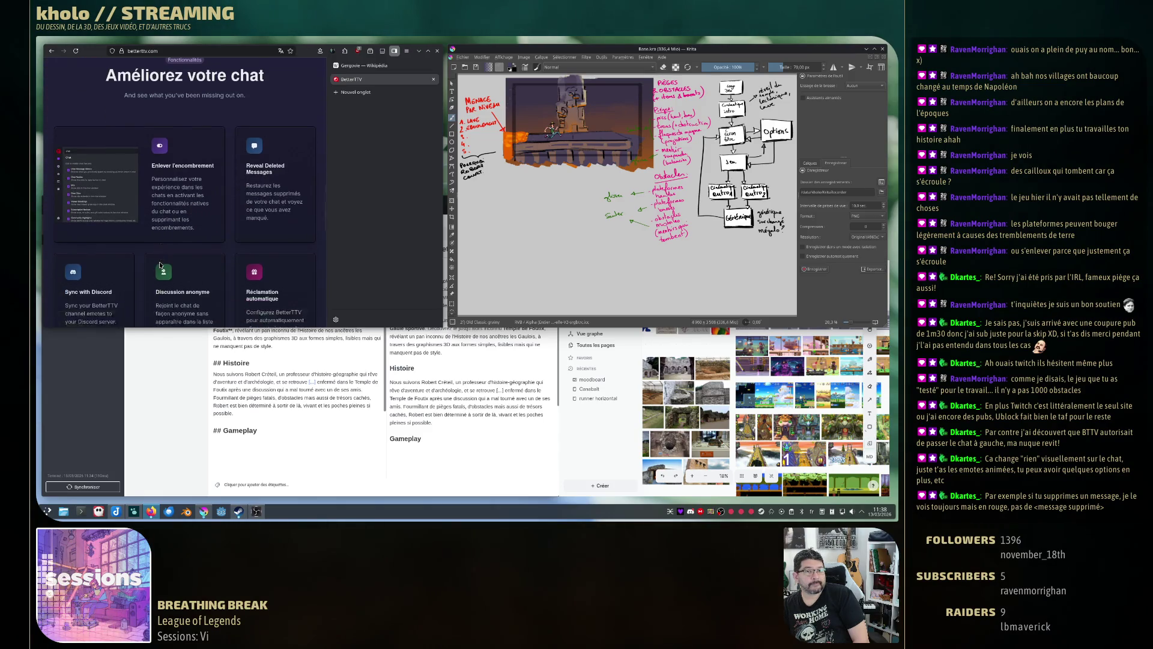
scroll(161, 265, "down", 2)
scroll(160, 264, "up", 4)
scroll(160, 263, "down", 3)
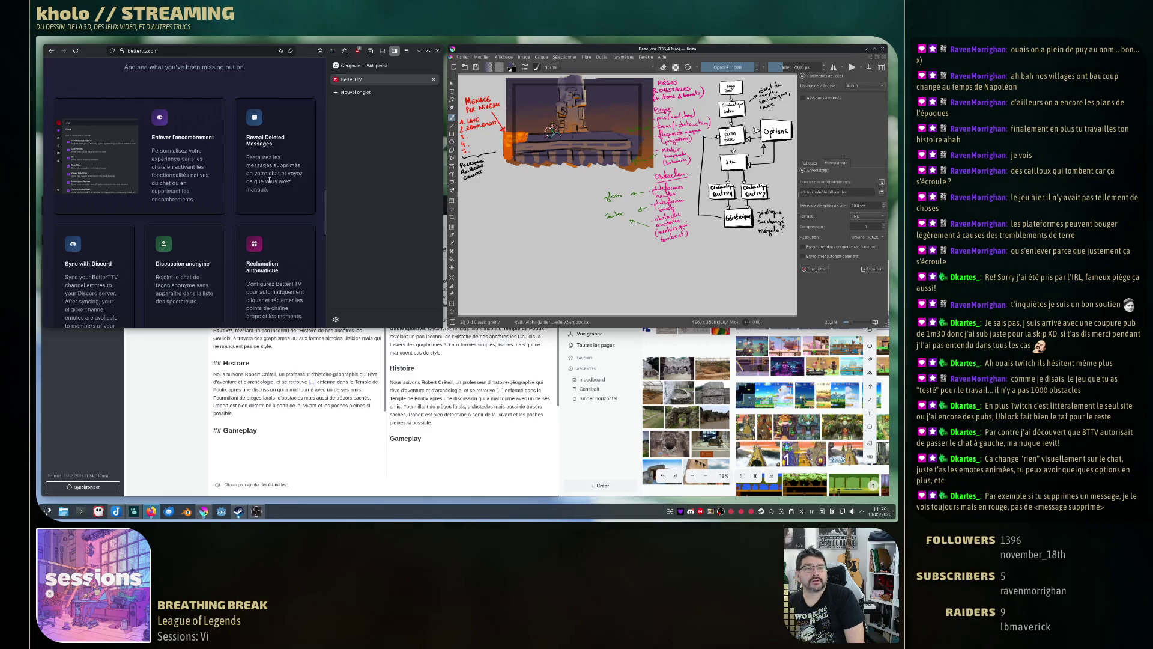
left_click_drag(191, 136, 253, 137)
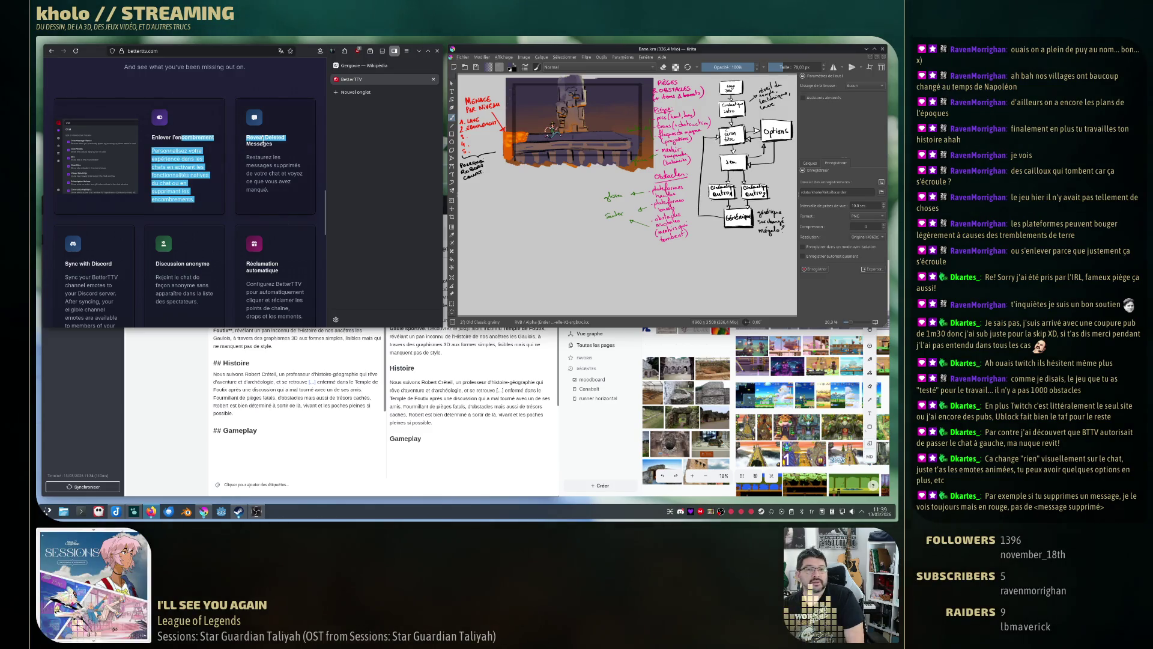
left_click(269, 212)
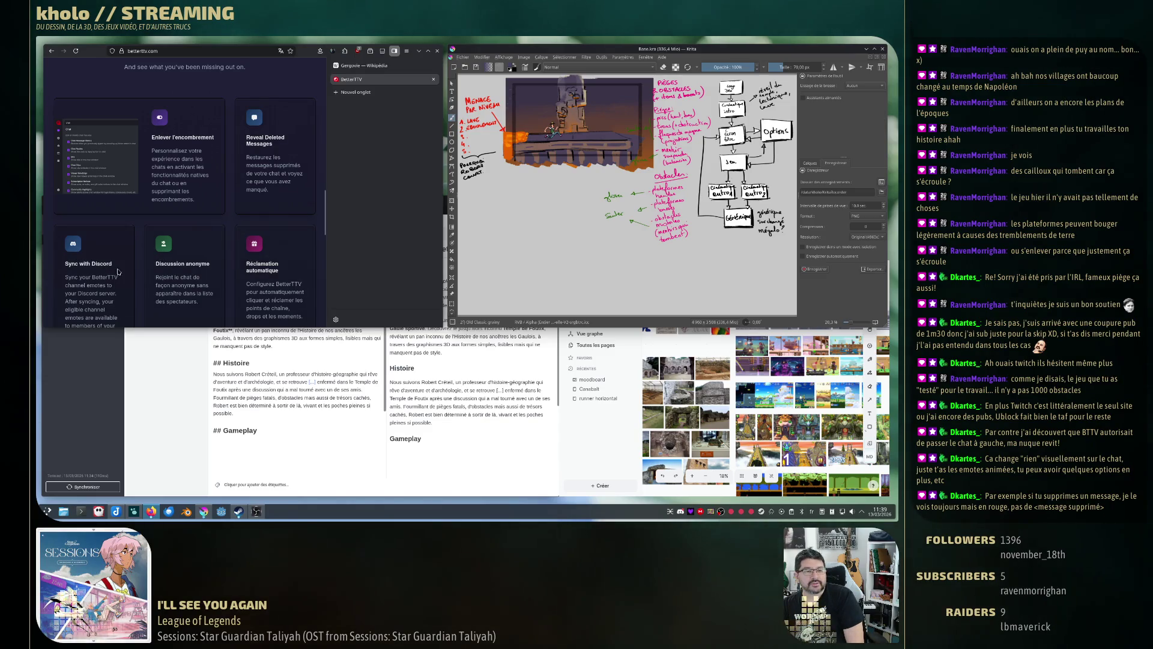
View the 'Voir la tarification' Pro pricing, authorize via Twitch, then close the BetterTTV tab.
scroll(260, 256, "down", 4)
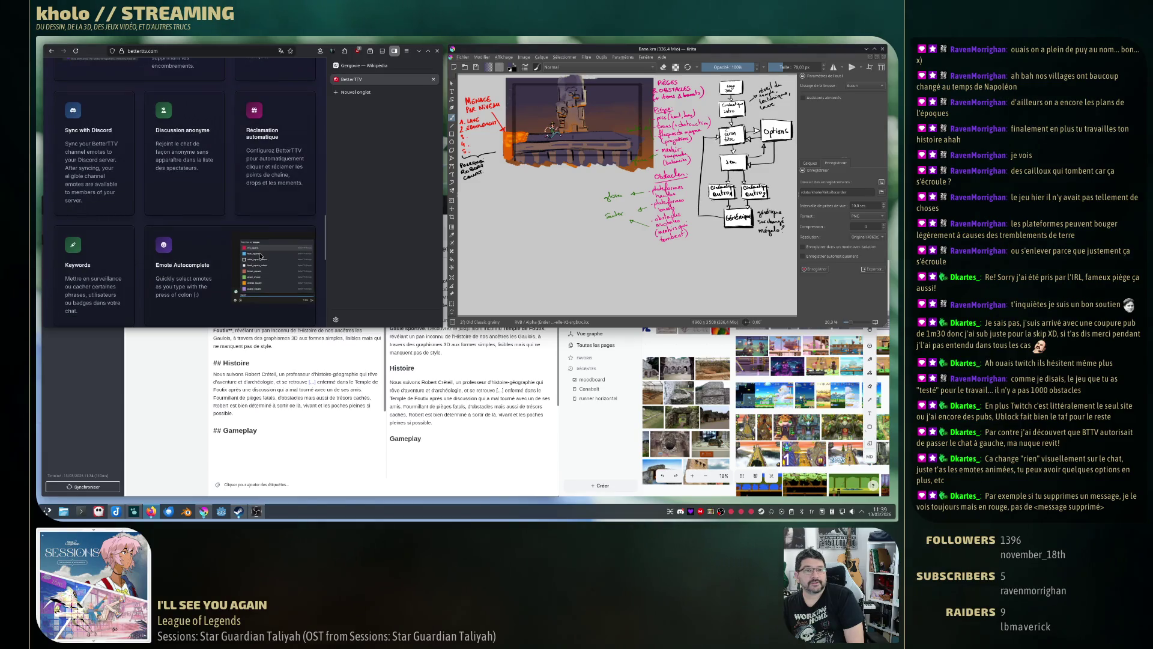
scroll(261, 255, "down", 5)
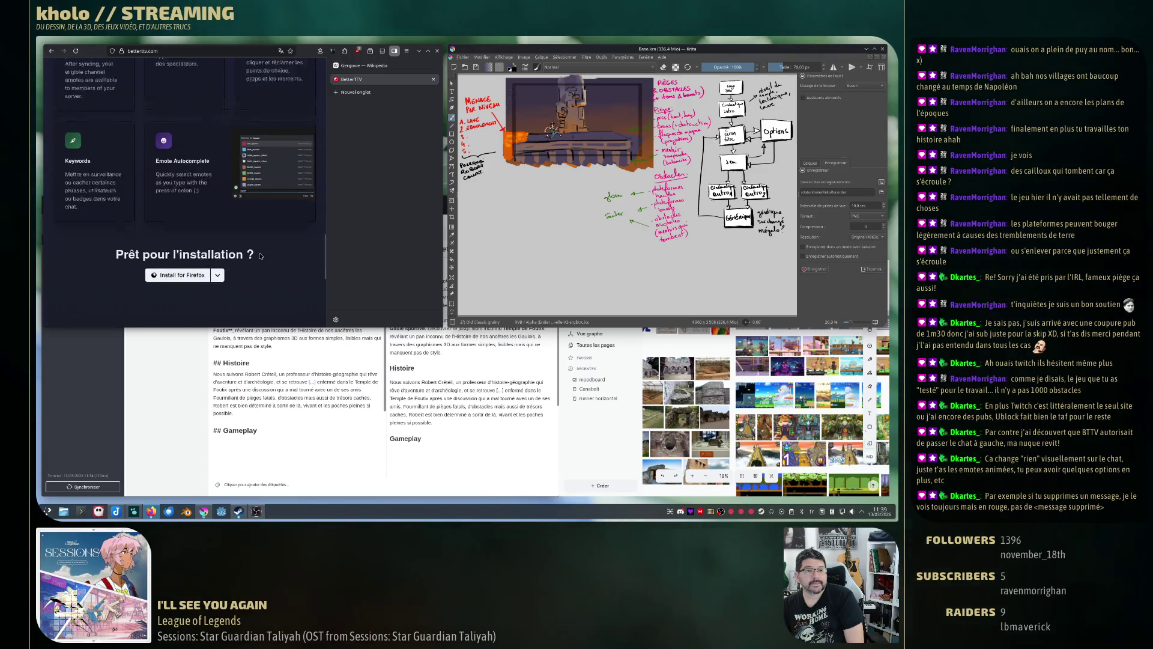
scroll(260, 256, "down", 3)
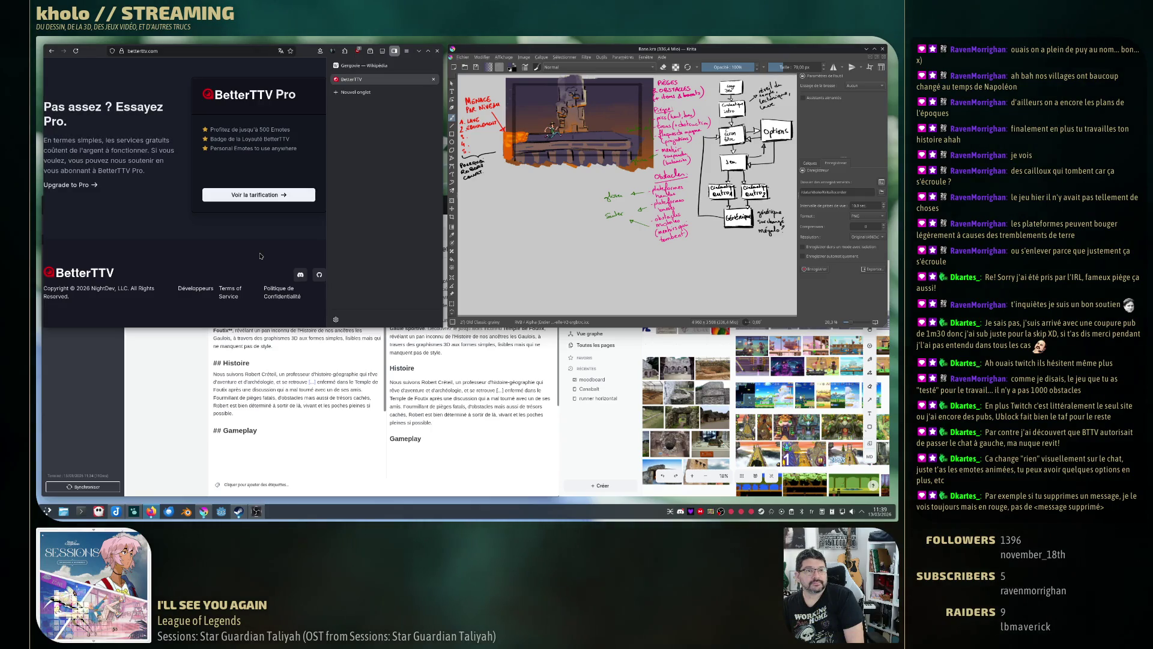
scroll(261, 256, "up", 3)
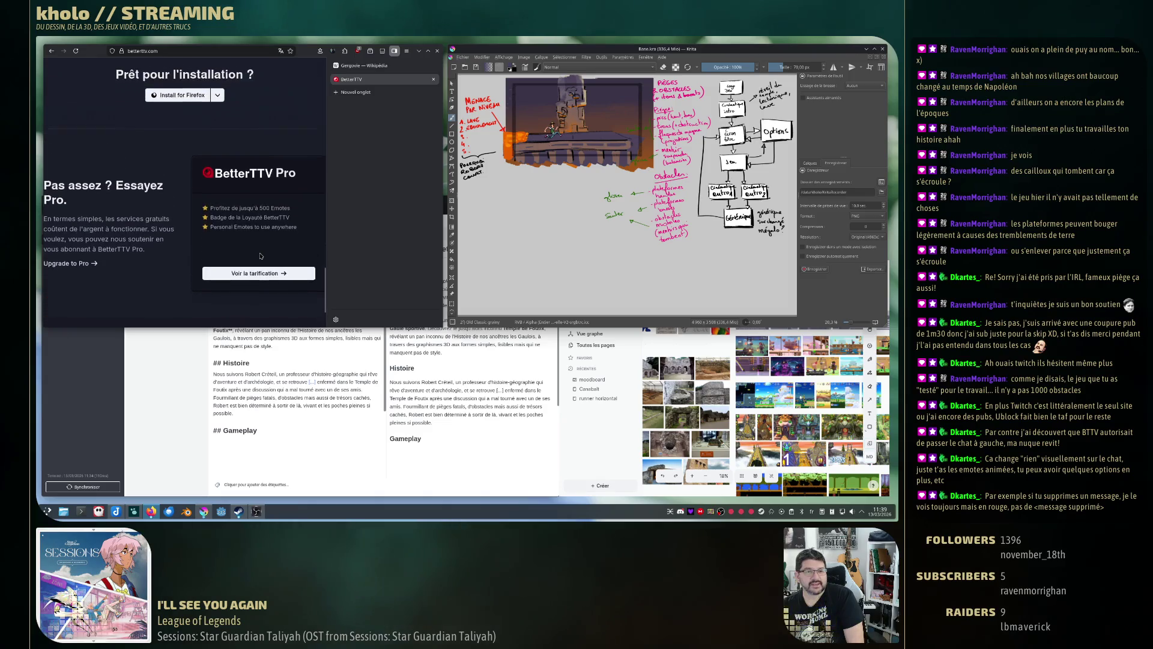
scroll(262, 254, "down", 3)
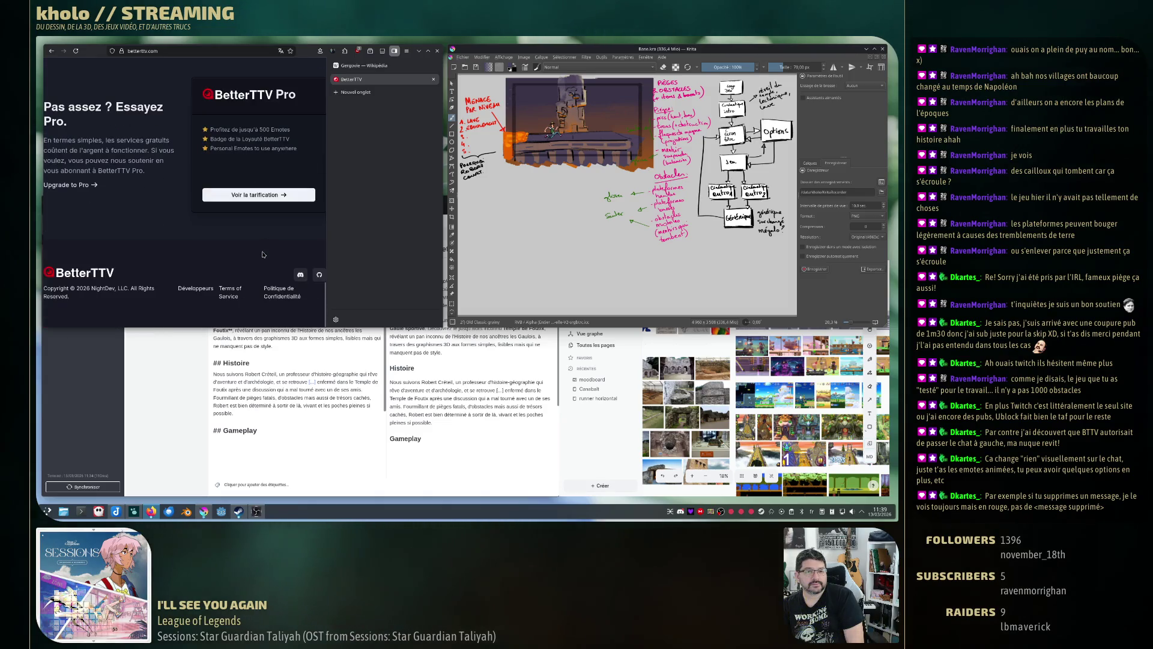
left_click(258, 194)
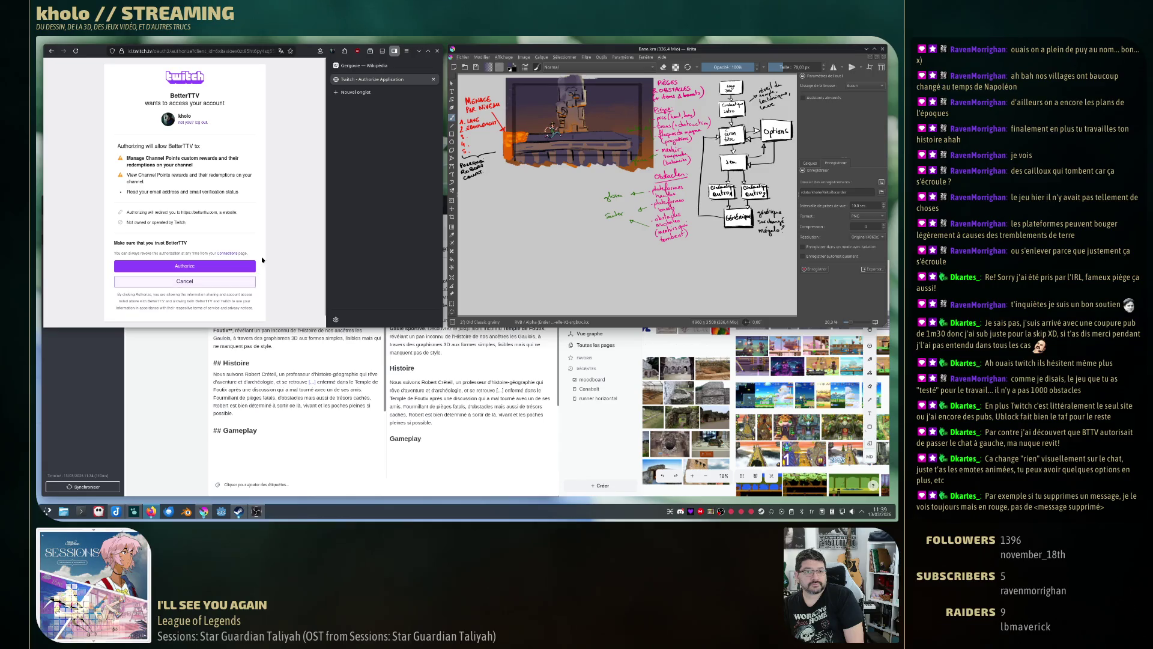
left_click(250, 266)
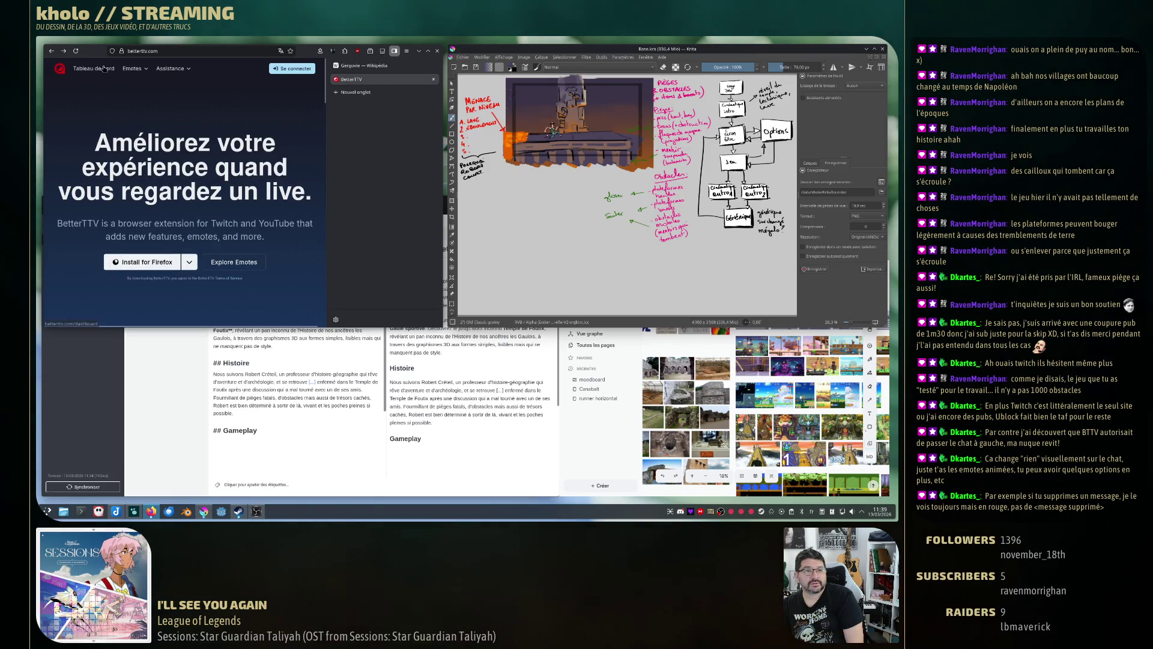
scroll(255, 233, "down", 5)
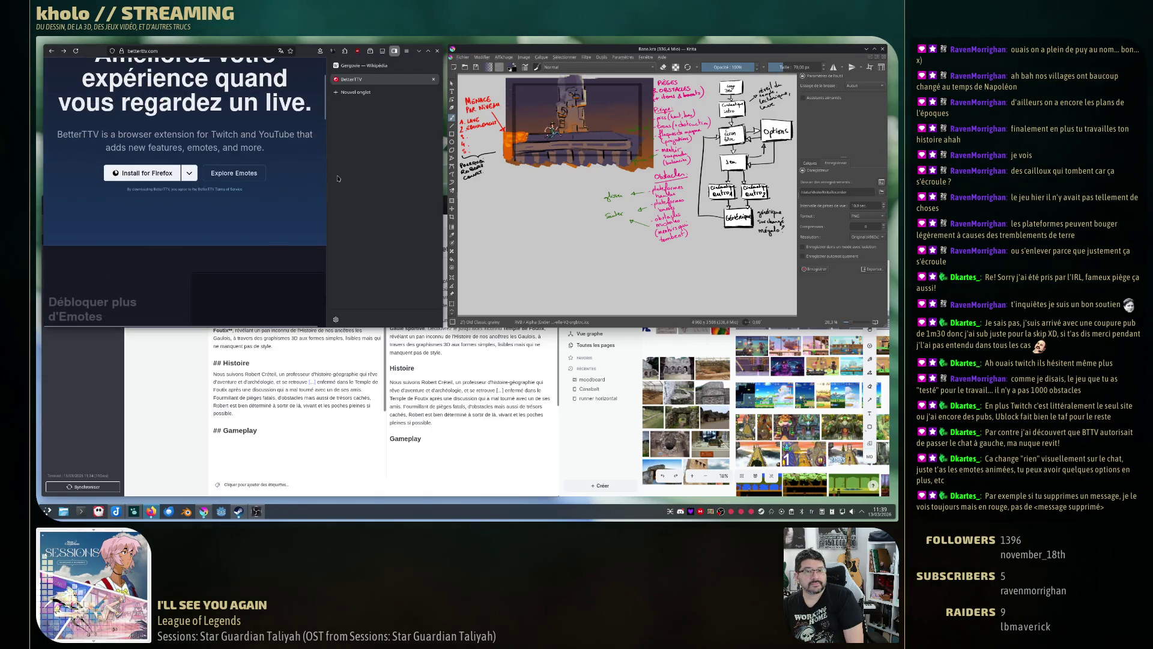
key("ctrl+w")
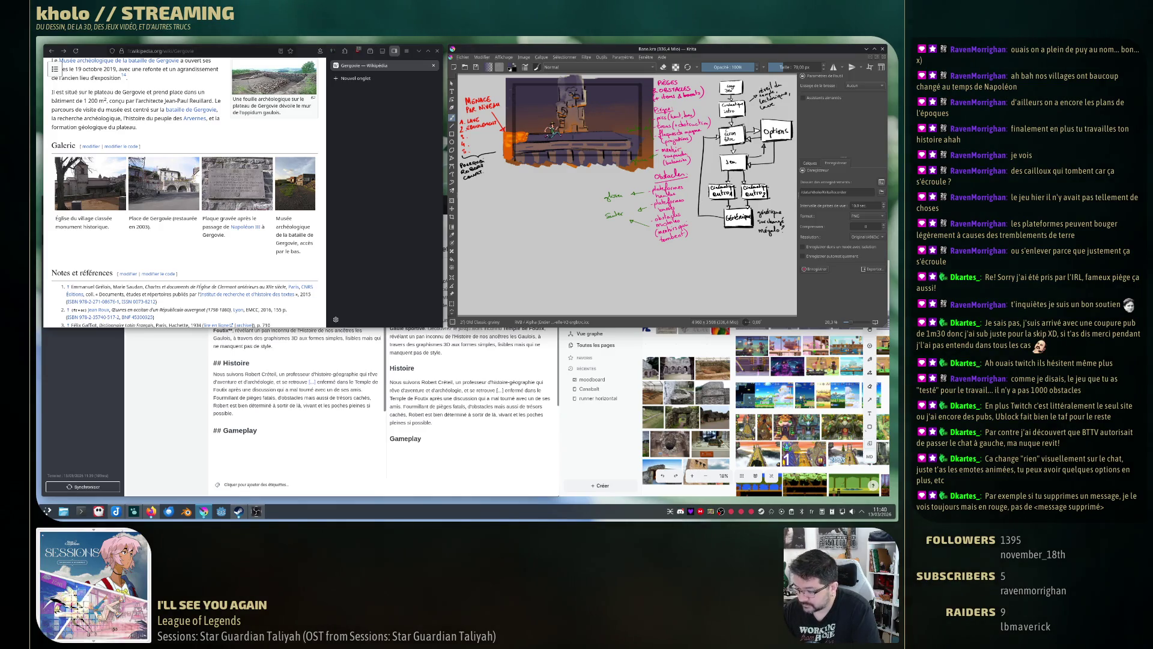
Brush a small box-shaped platform block in the lower-left of the canvas.
left_click_drag(468, 211, 477, 217)
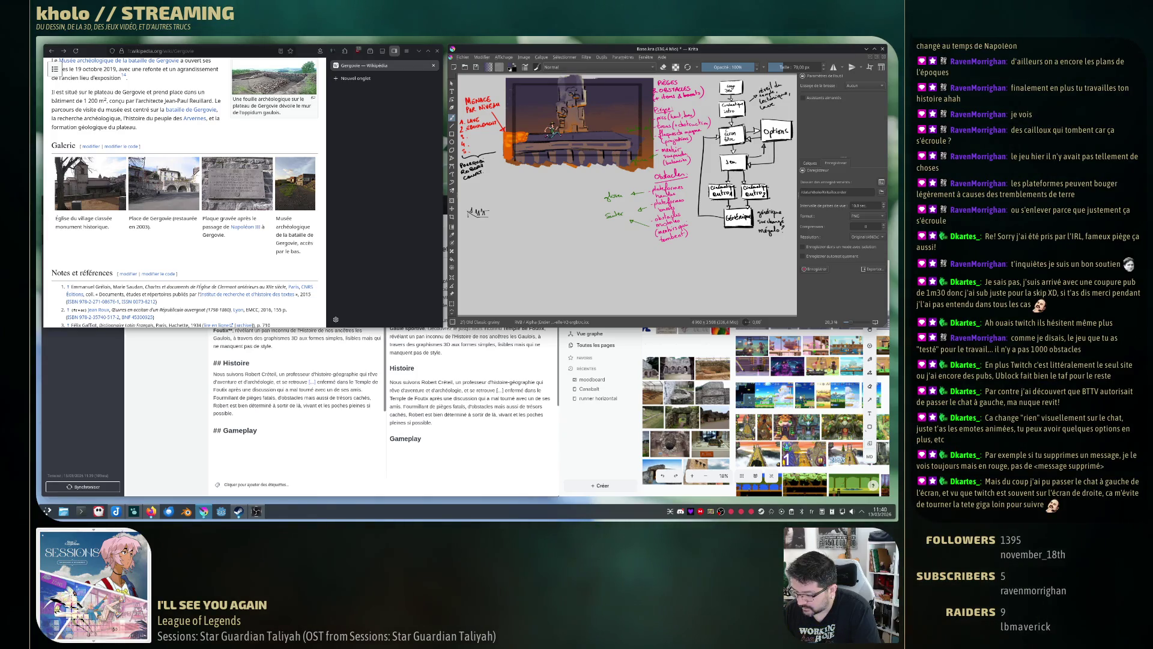
mouse_move(469, 214)
left_mouse_down()
mouse_move(498, 221)
mouse_move(503, 194)
left_mouse_up()
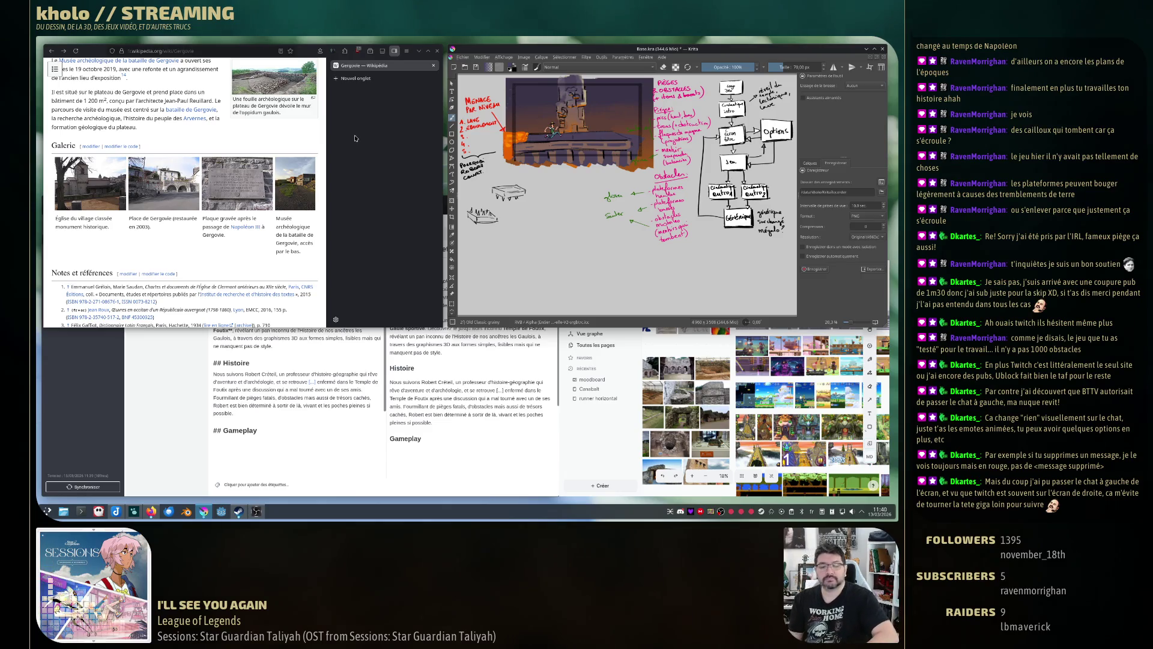
Load twitch.tv in a new tab, pop the chat out from chat settings, and hide the embedded chat.
key("ctrl+t")
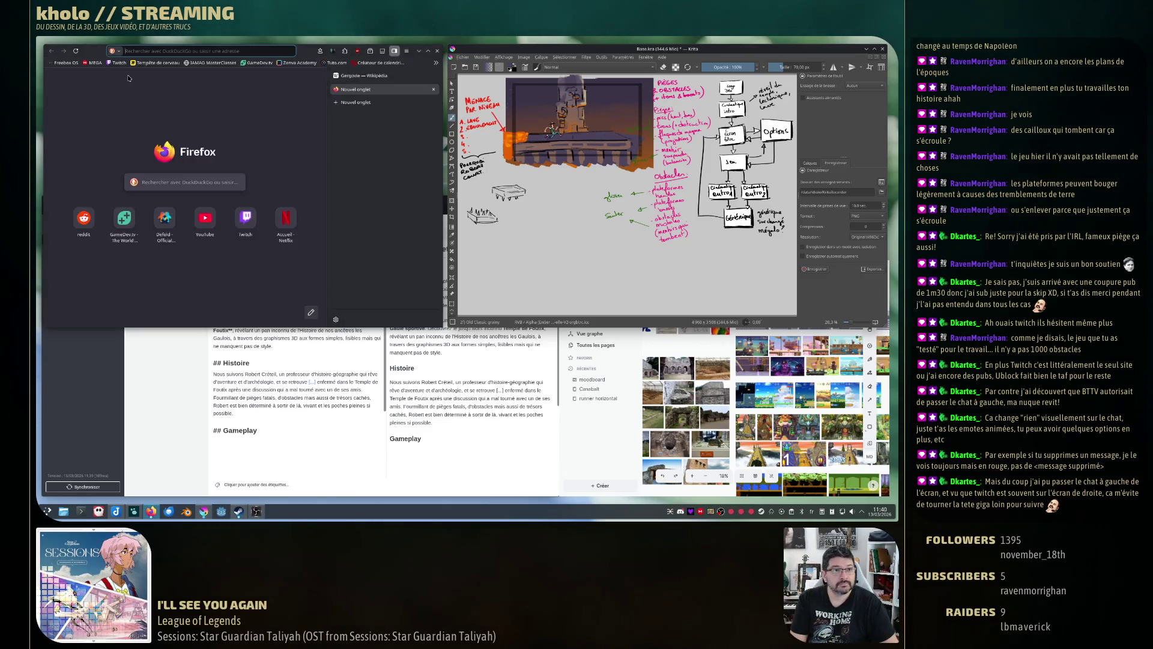
type("twitch.tv")
key("Return")
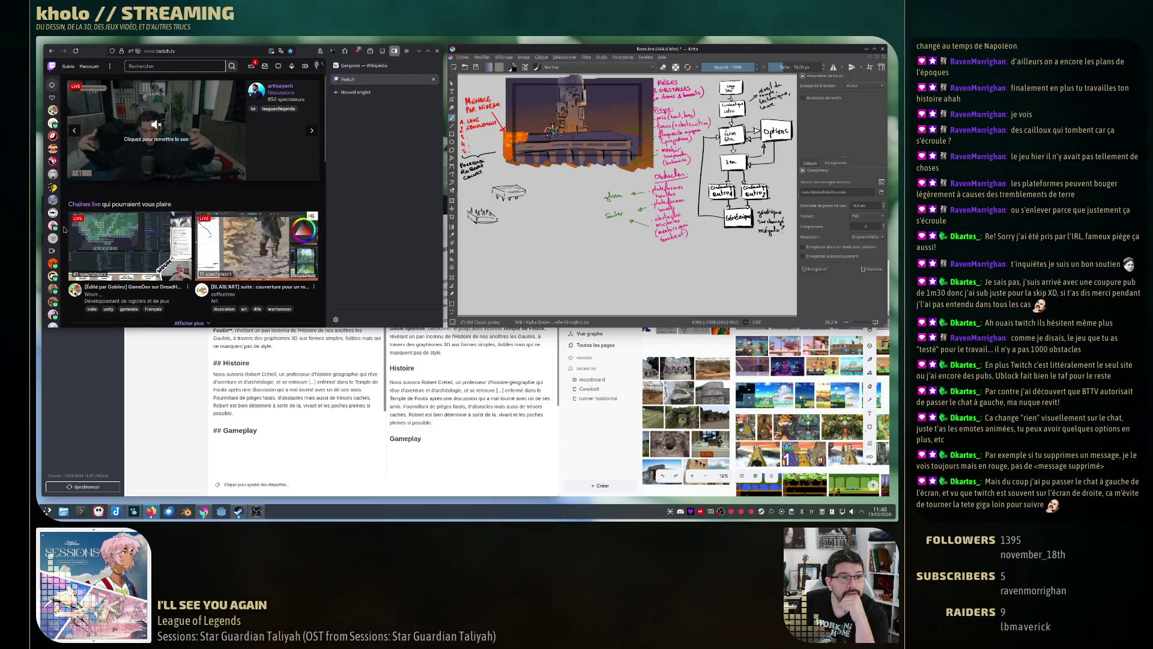
mouse_move(50, 226)
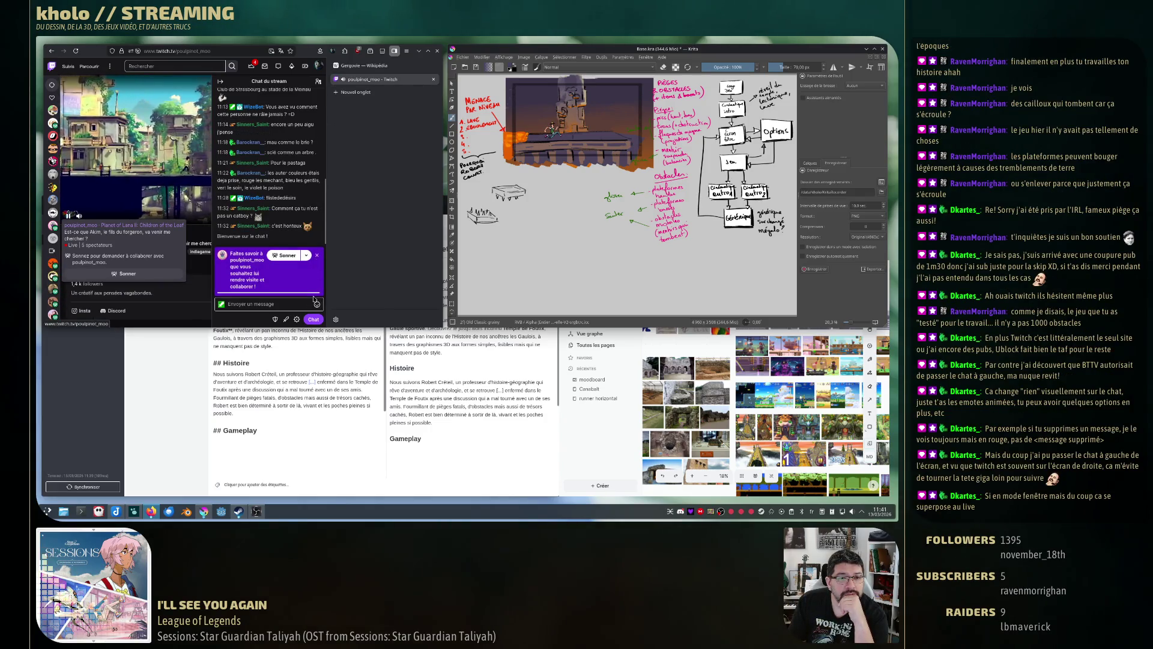
left_click(297, 319)
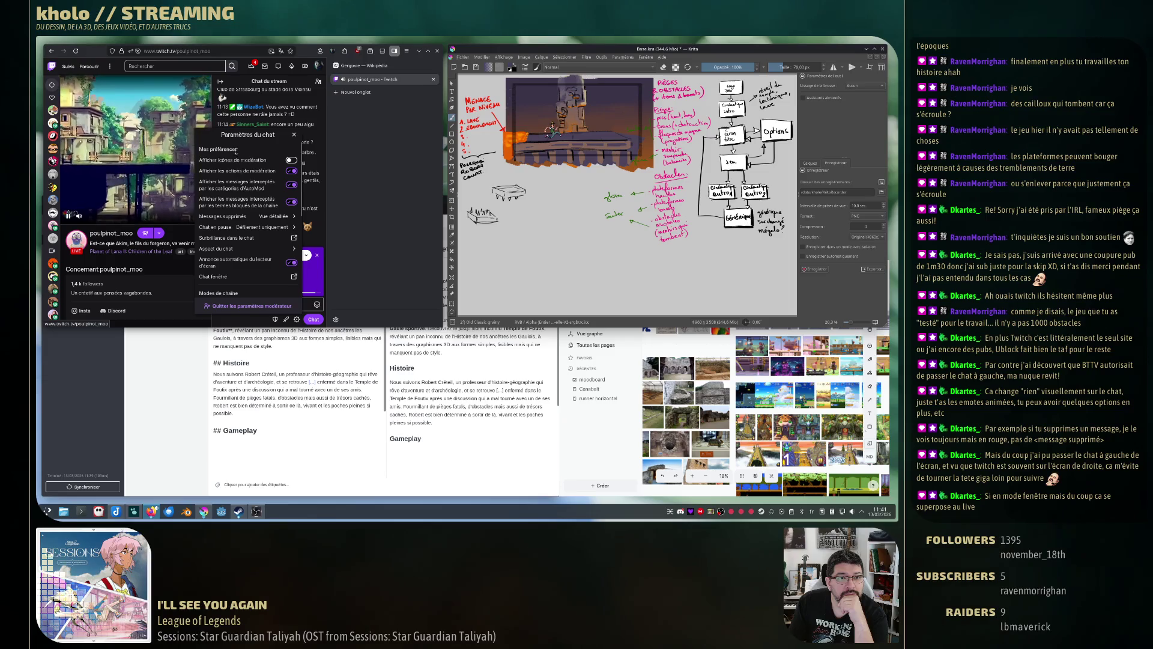
left_click(248, 278)
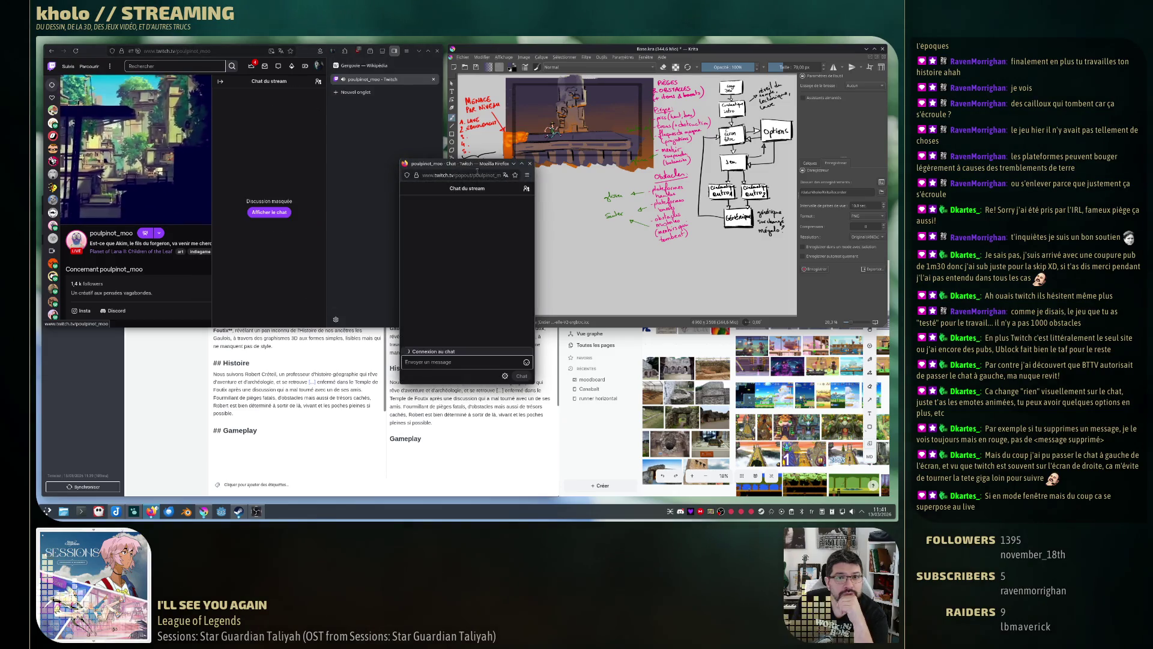
left_click(221, 82)
Move the popped-out chat window lower left, dismiss the visit-request banner, and close the popout.
mouse_move(489, 164)
left_mouse_down()
mouse_move(260, 249)
mouse_move(181, 241)
mouse_move(336, 252)
left_mouse_up()
mouse_move(249, 248)
left_mouse_down()
mouse_move(219, 252)
mouse_move(203, 281)
left_mouse_up()
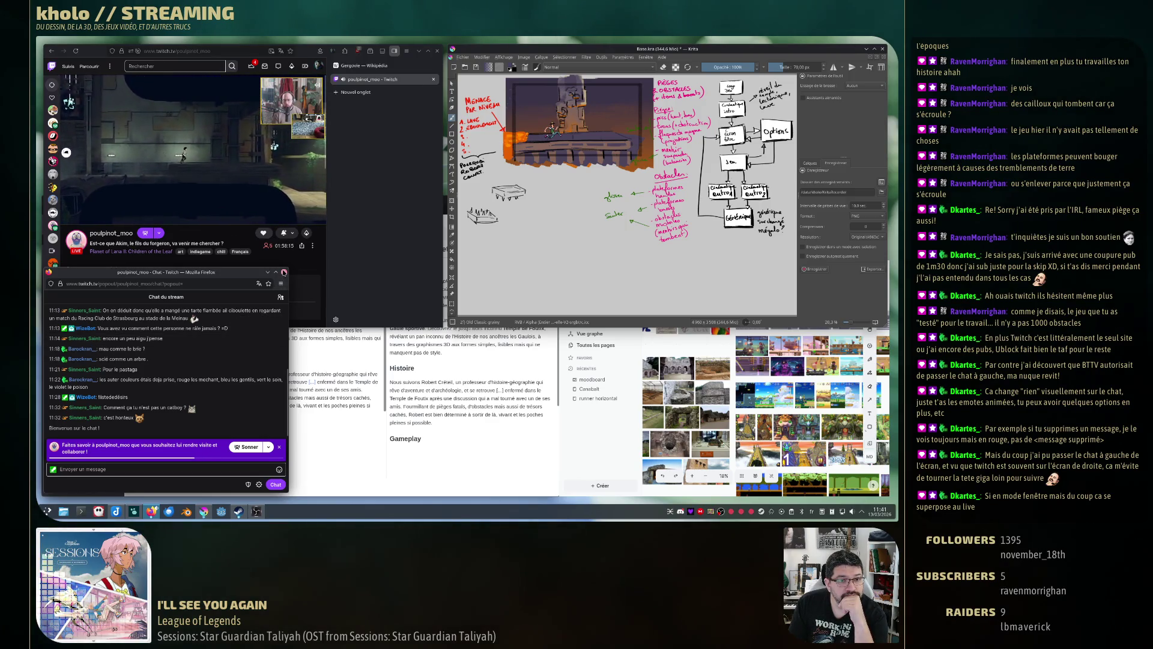
left_click(270, 447)
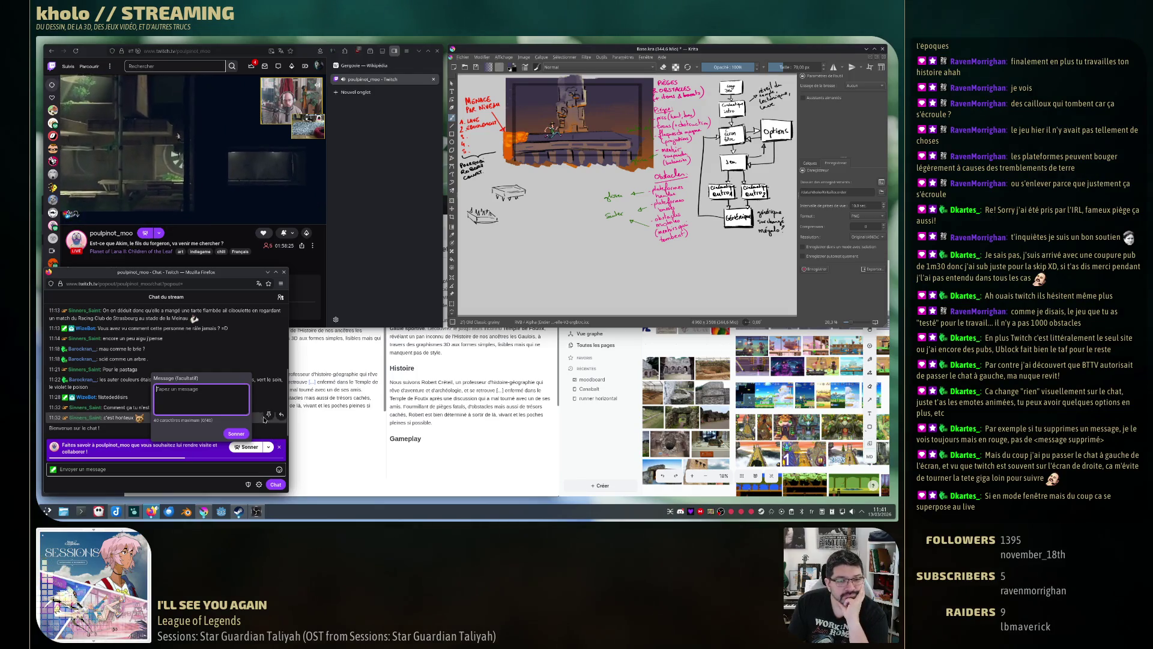
left_click(279, 447)
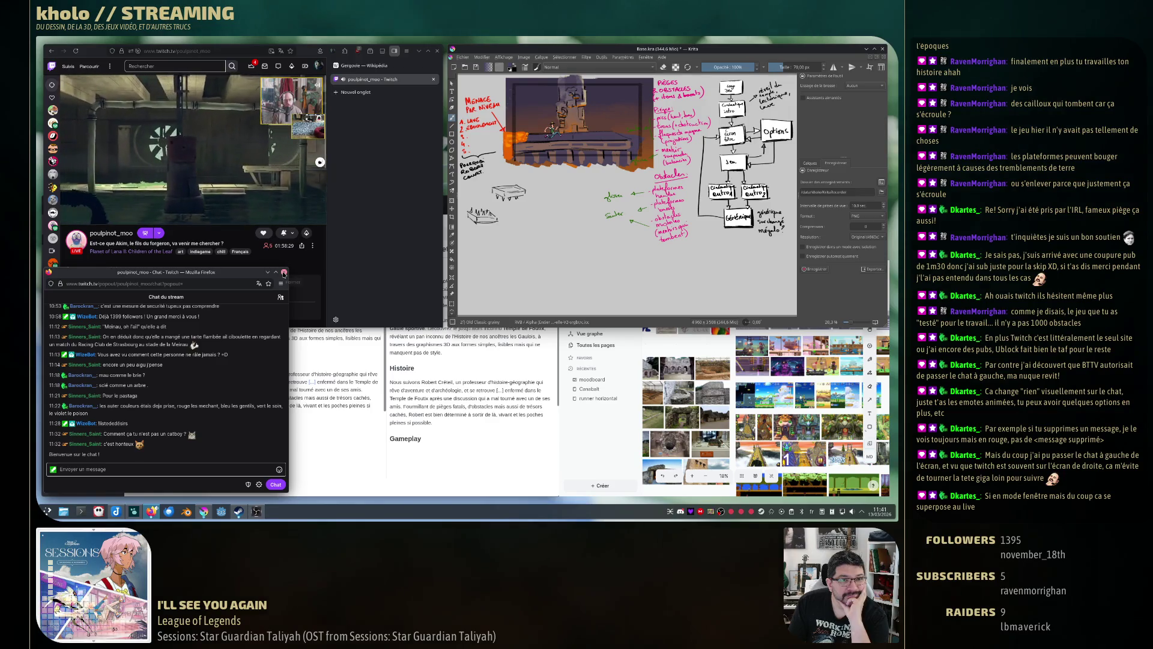
left_click(284, 272)
mouse_move(94, 216)
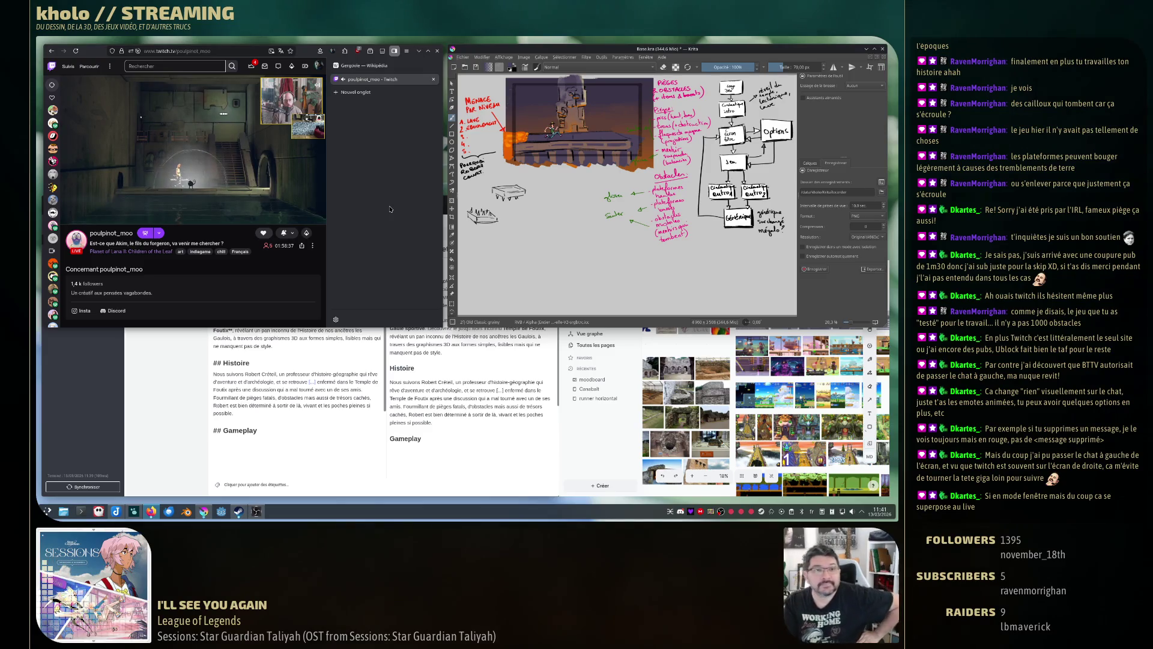
left_click(376, 67)
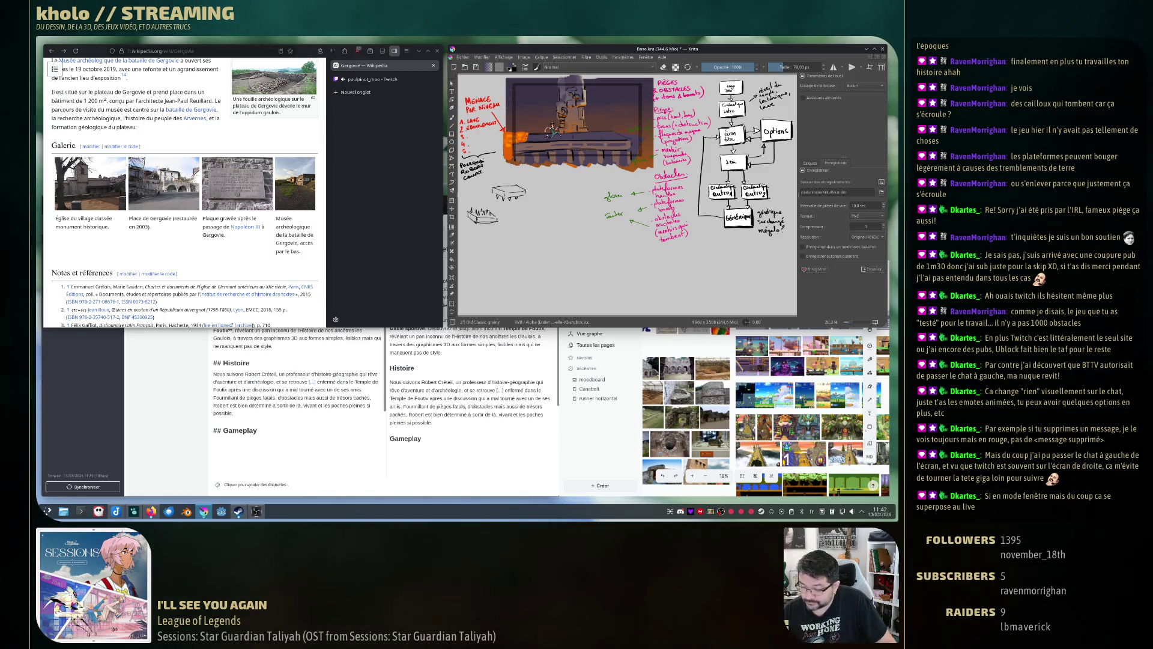
Shift the platform sketch left, then duplicate the spike sketch and slide the copy to its right.
key("t")
left_click_drag(508, 191, 488, 195)
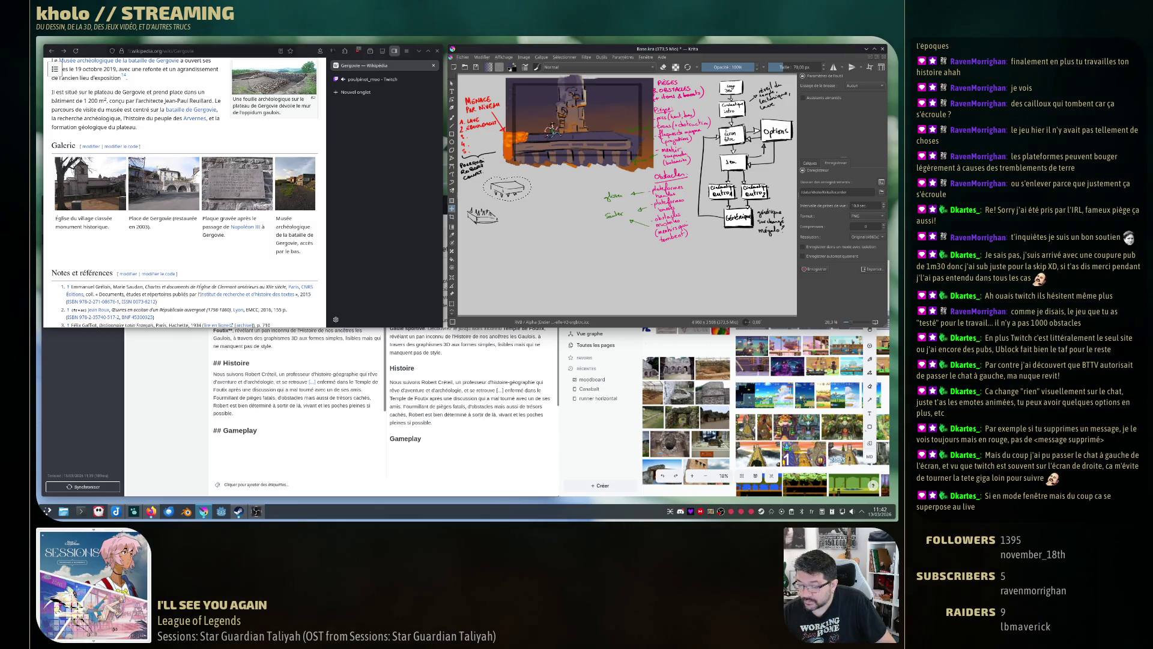
key("b")
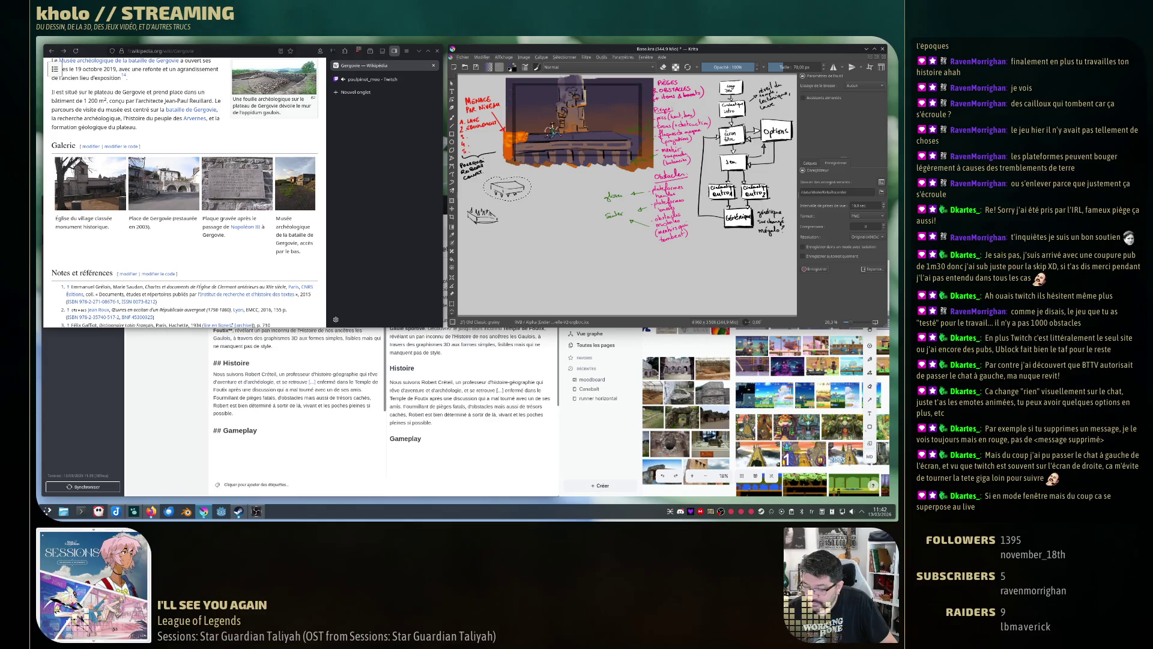
left_click_drag(507, 188, 478, 207)
key("t")
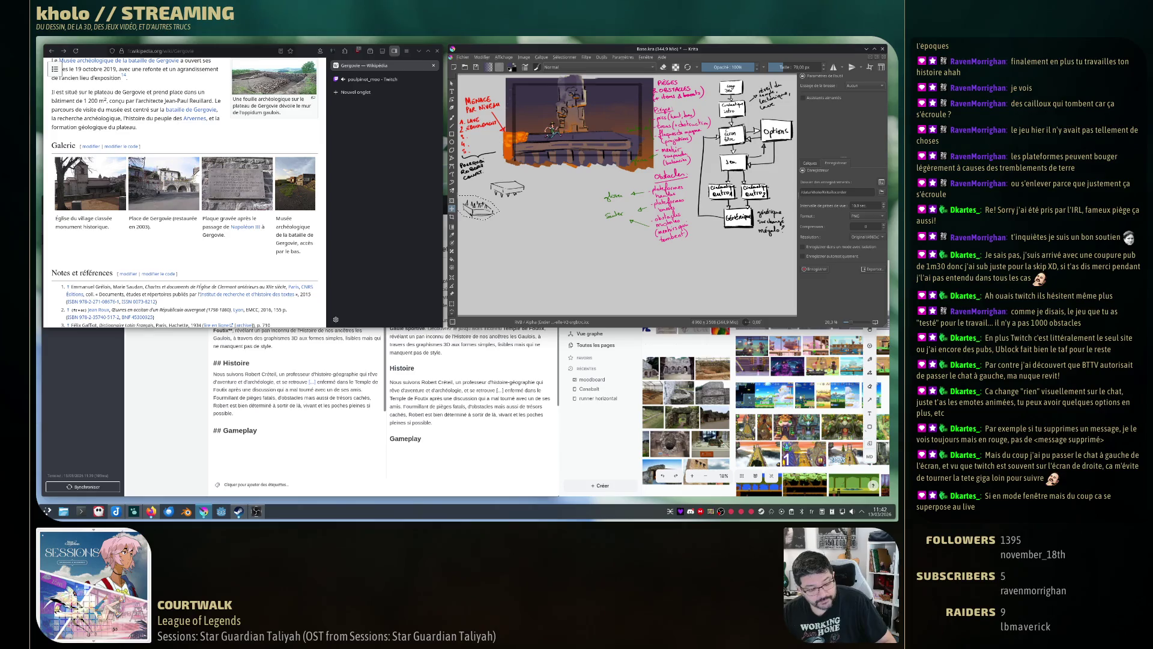
left_click_drag(480, 207, 541, 207)
Lasso the platform sketch, copy-paste it, and place the copy right of the original.
key("b")
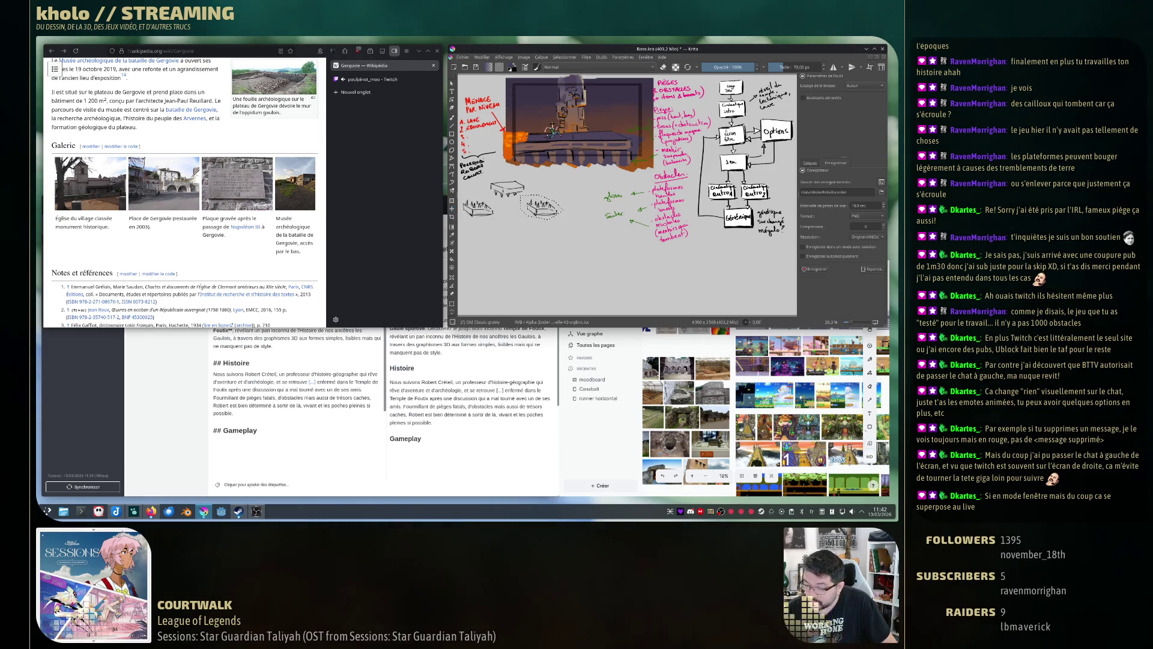
left_click_drag(488, 180, 490, 184)
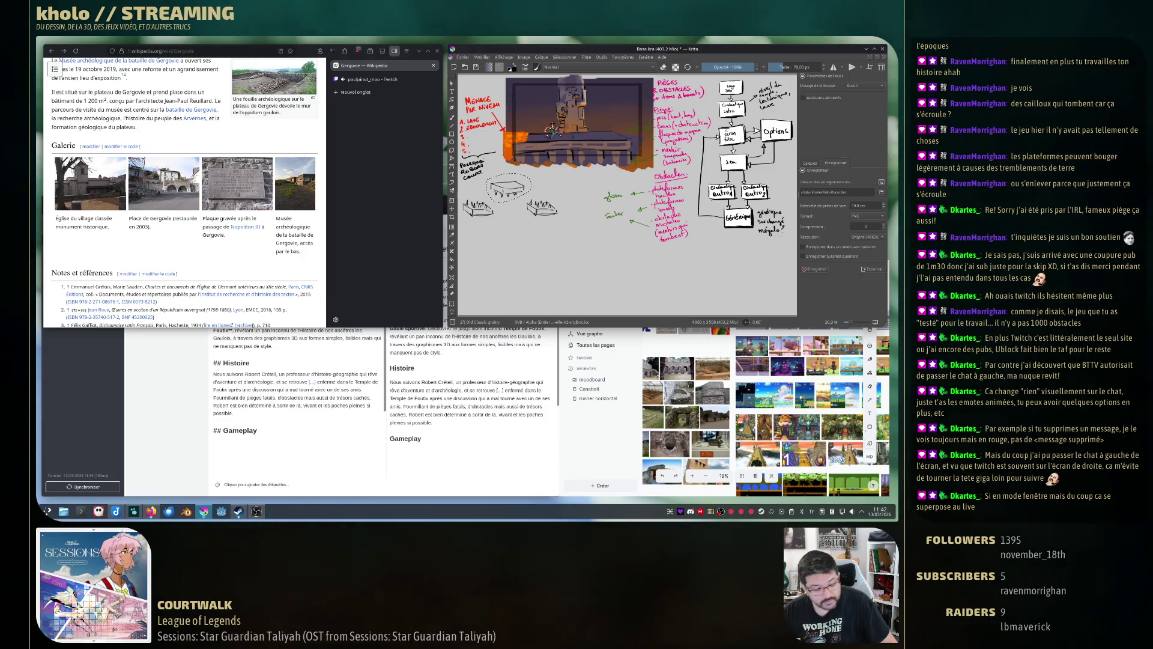
key("ctrl+c")
key("ctrl+v")
key("t")
left_click_drag(508, 189, 535, 186)
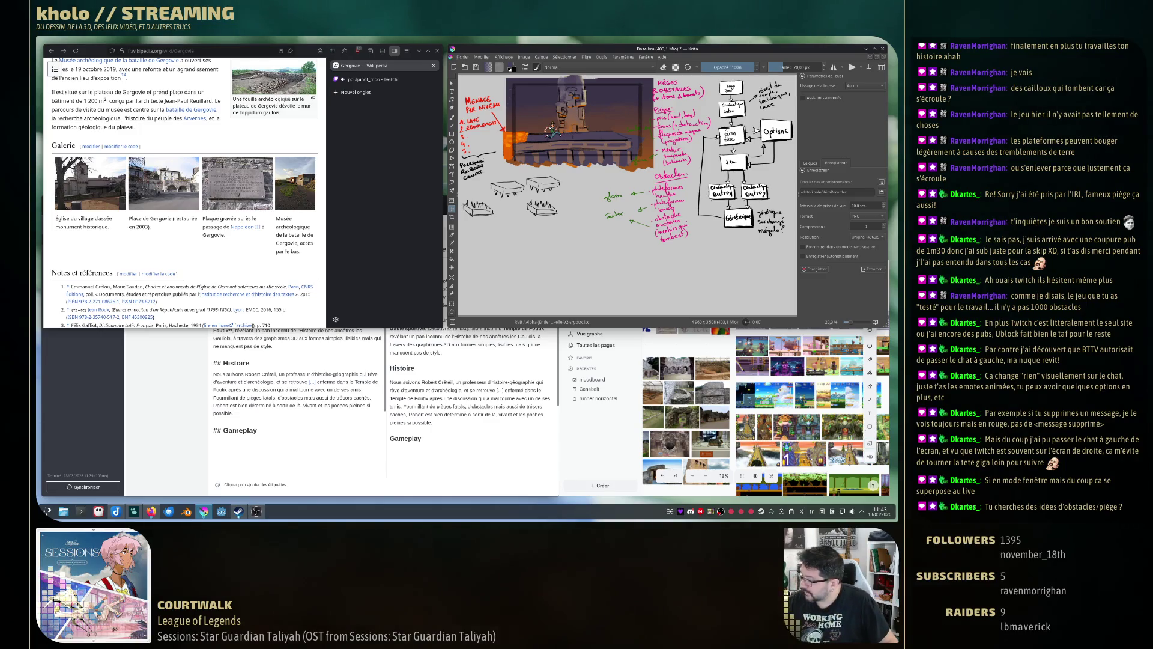
Undo the duplicated platform and the spike copies until only the first platform block remains.
key("b")
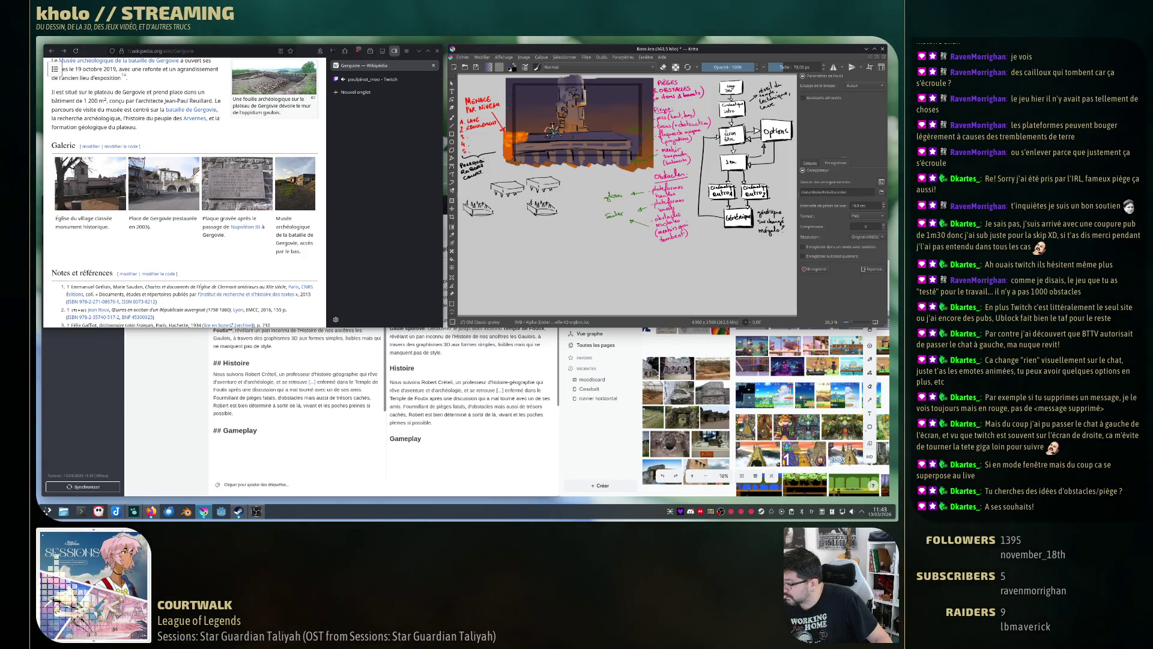
key("ctrl+z")
key("ctrl+shift+z")
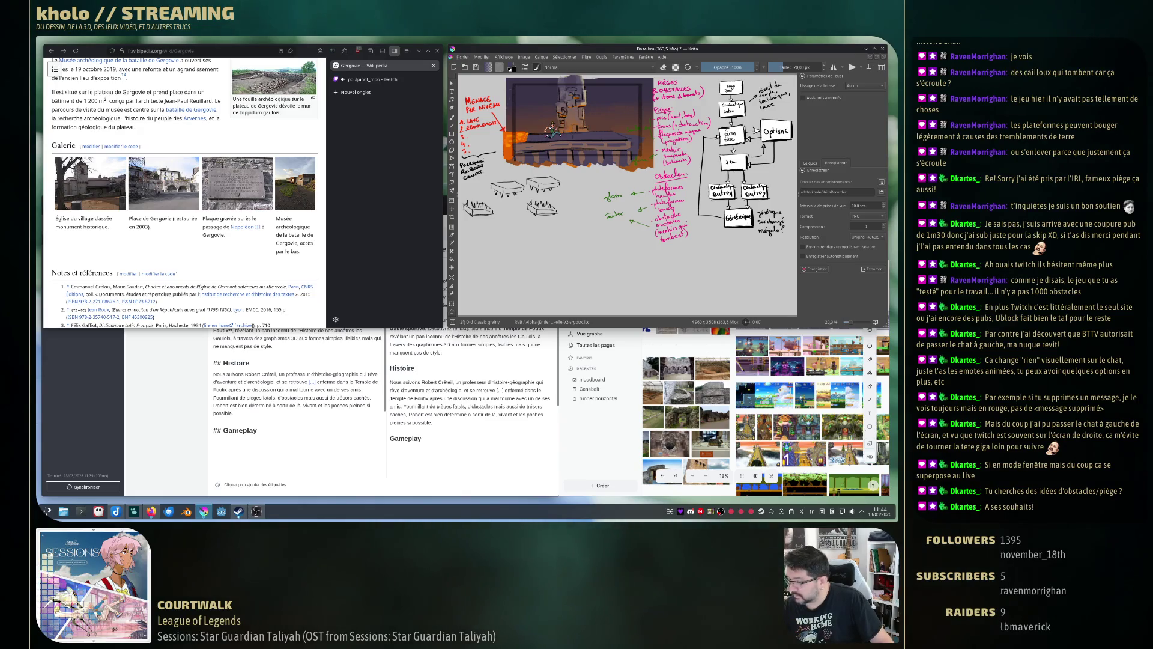
key("ctrl+z")
key("ctrl+shift+z")
key("ctrl+z")
key("ctrl+z")
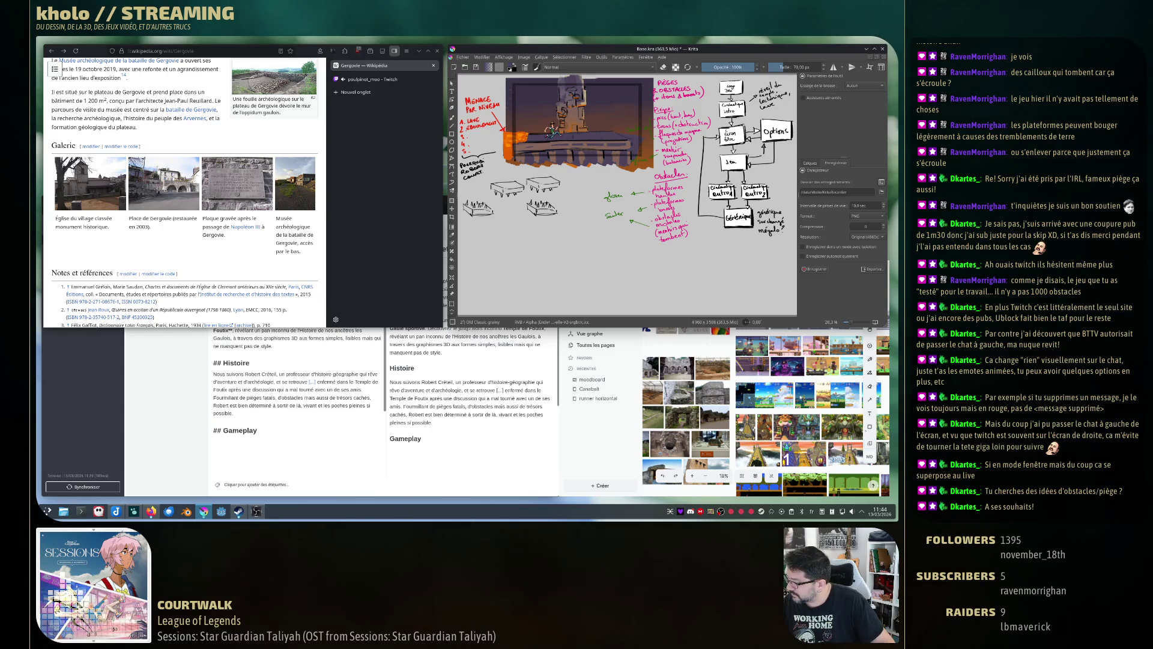
key("ctrl+z")
key("ctrl+z")
key("ctrl+z")
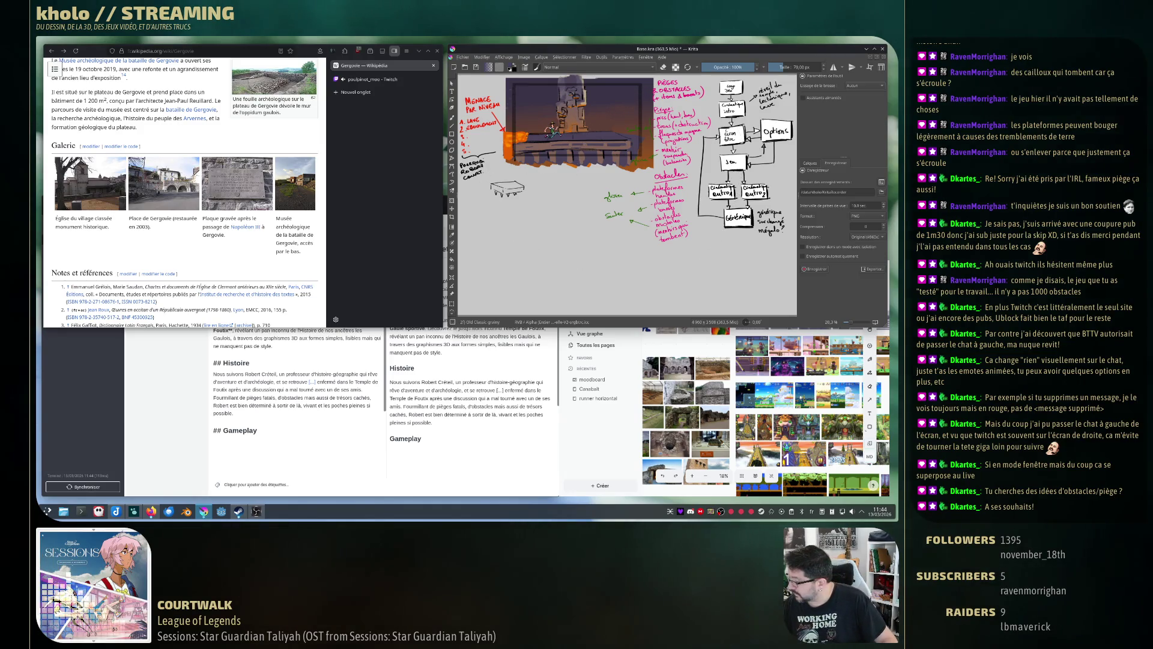
Clear a stray selection, sketch a spike-topped box, move it right of the platform, then undo it.
mouse_move(655, 88)
left_mouse_down()
mouse_move(697, 264)
mouse_move(656, 90)
left_mouse_up()
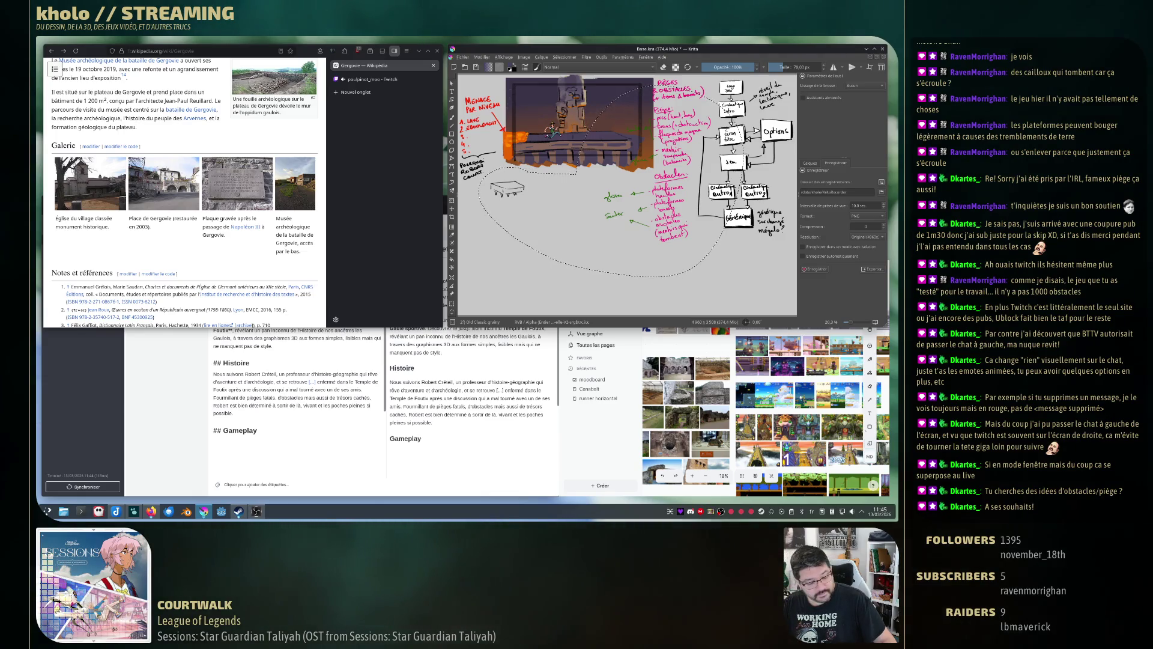
key("ctrl+shift+a")
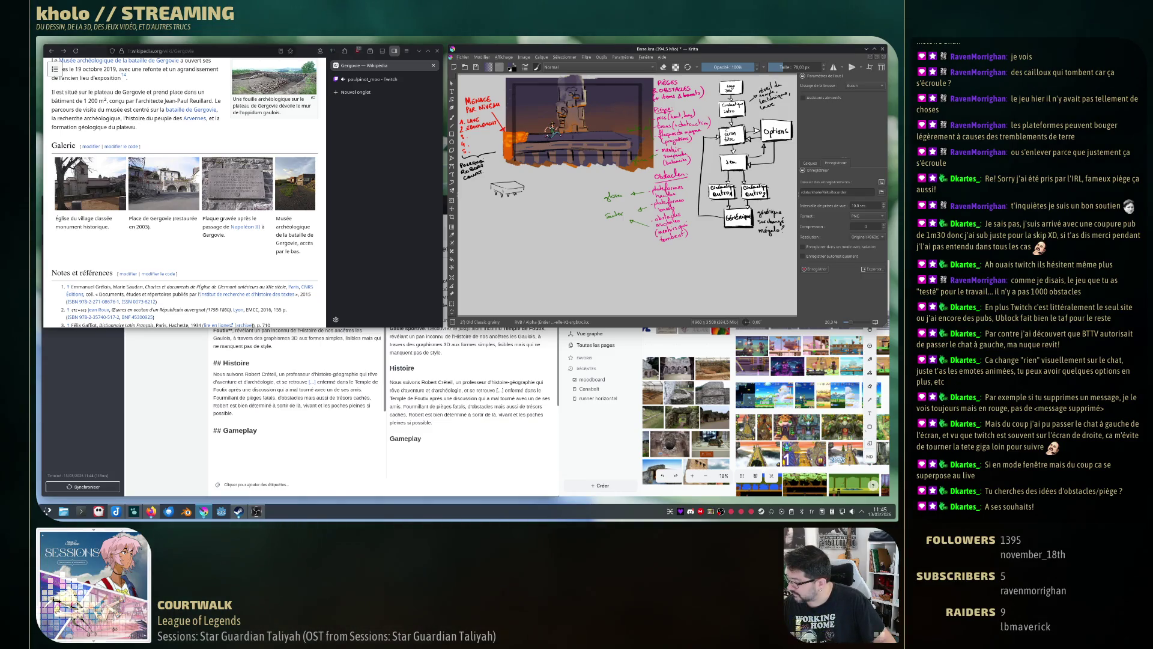
left_click_drag(464, 203, 493, 211)
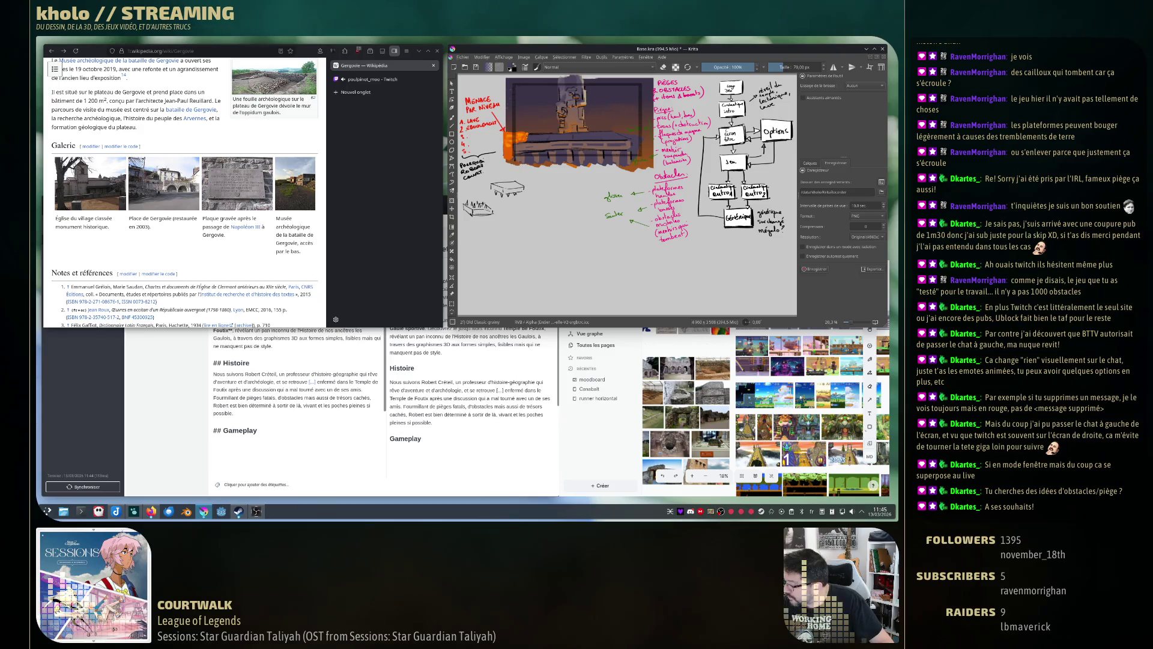
left_click_drag(488, 131, 551, 129)
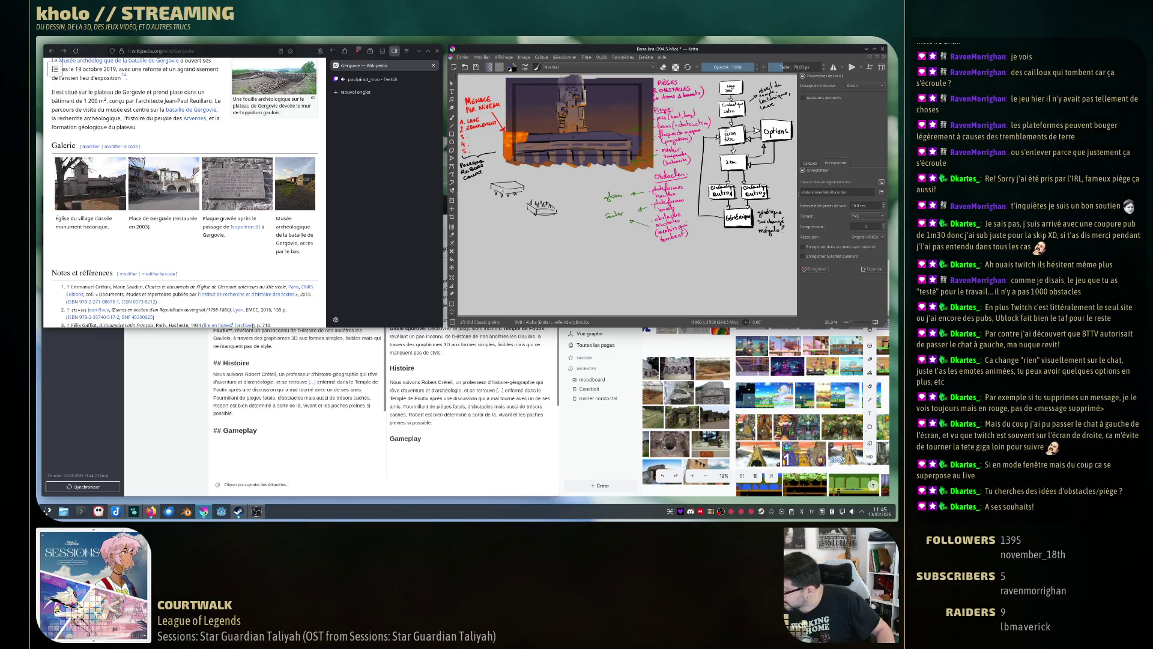
key("ctrl+z")
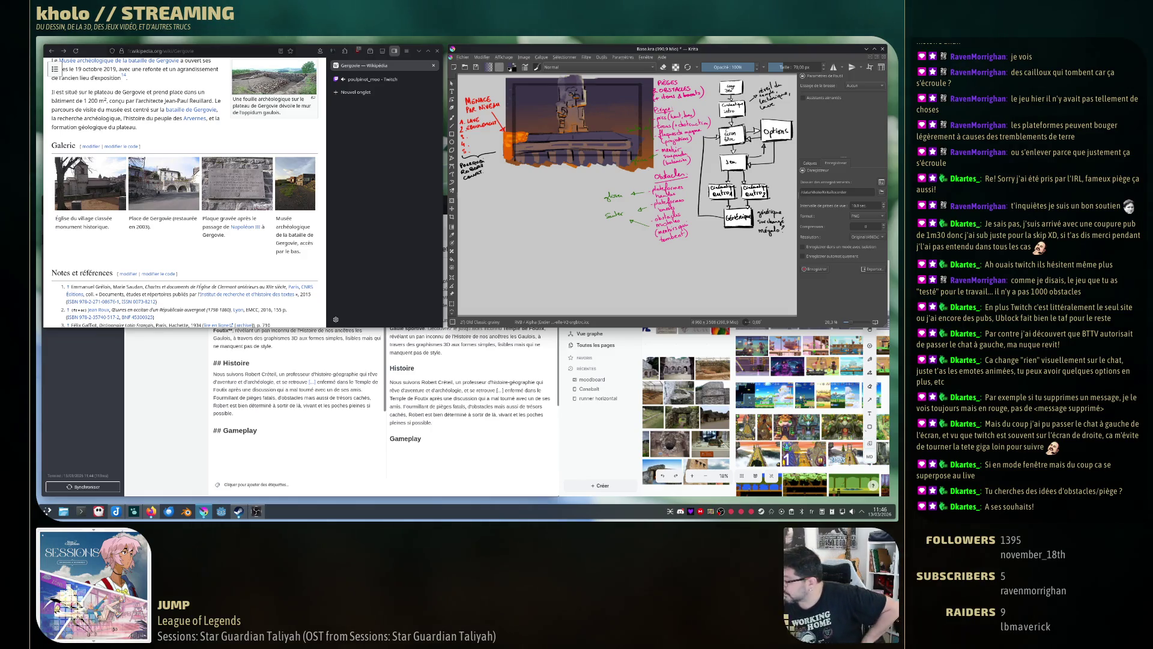
Brush a small table-shaped platform block beneath the lava-level scene.
left_click_drag(491, 184, 523, 187)
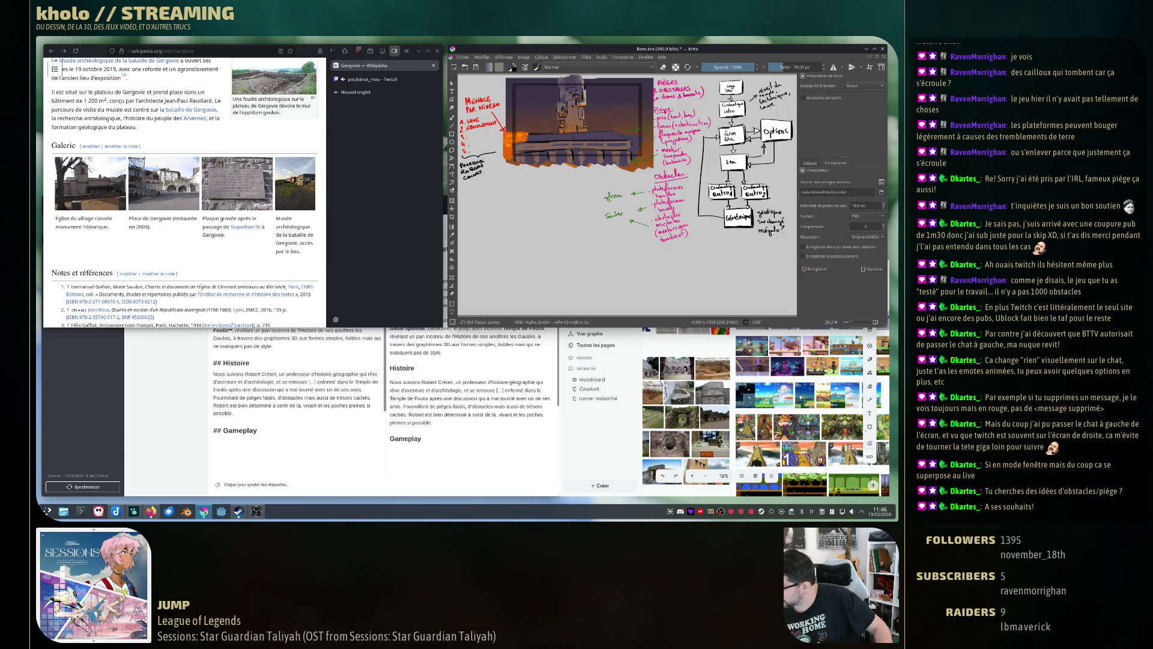
Sketch another block and a flat platform, then erase the table sketch and undo the erase.
left_click_drag(491, 183, 524, 193)
left_click_drag(528, 207, 558, 212)
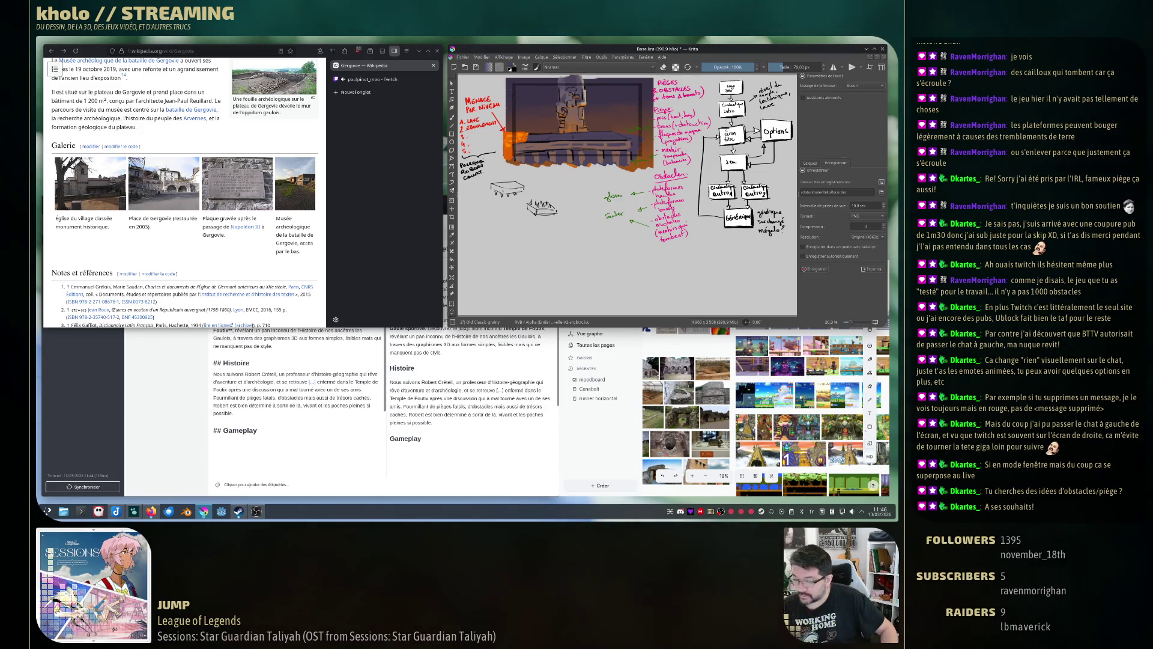
left_click_drag(507, 170, 509, 171)
key("Delete")
key("ctrl+shift+a")
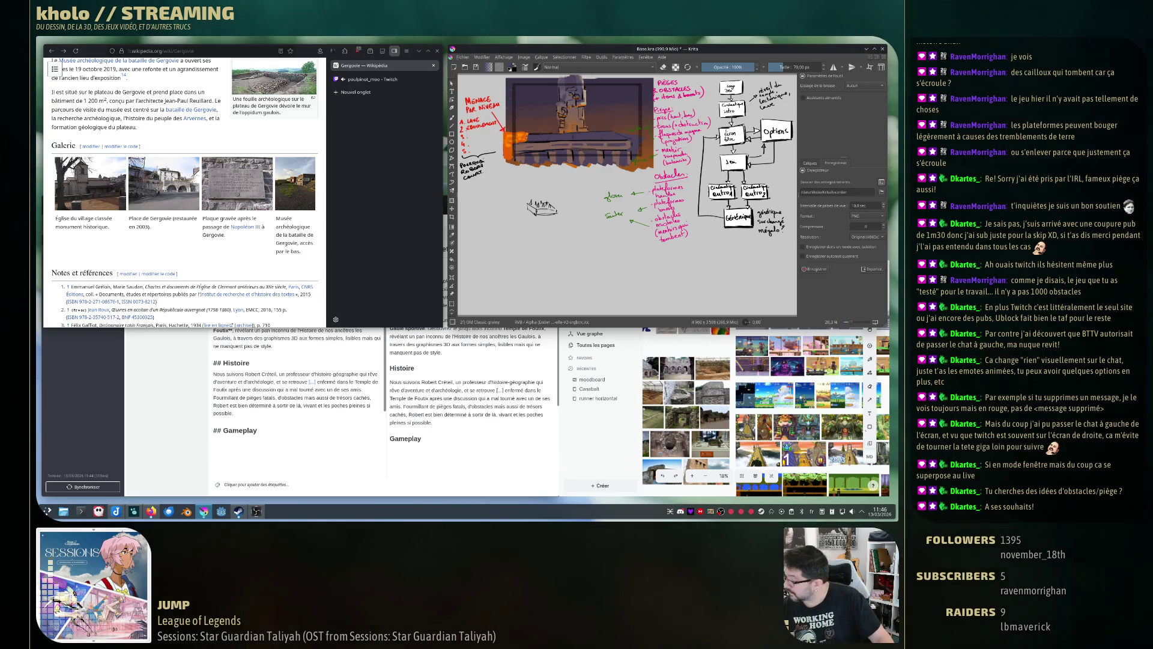
key("ctrl+z")
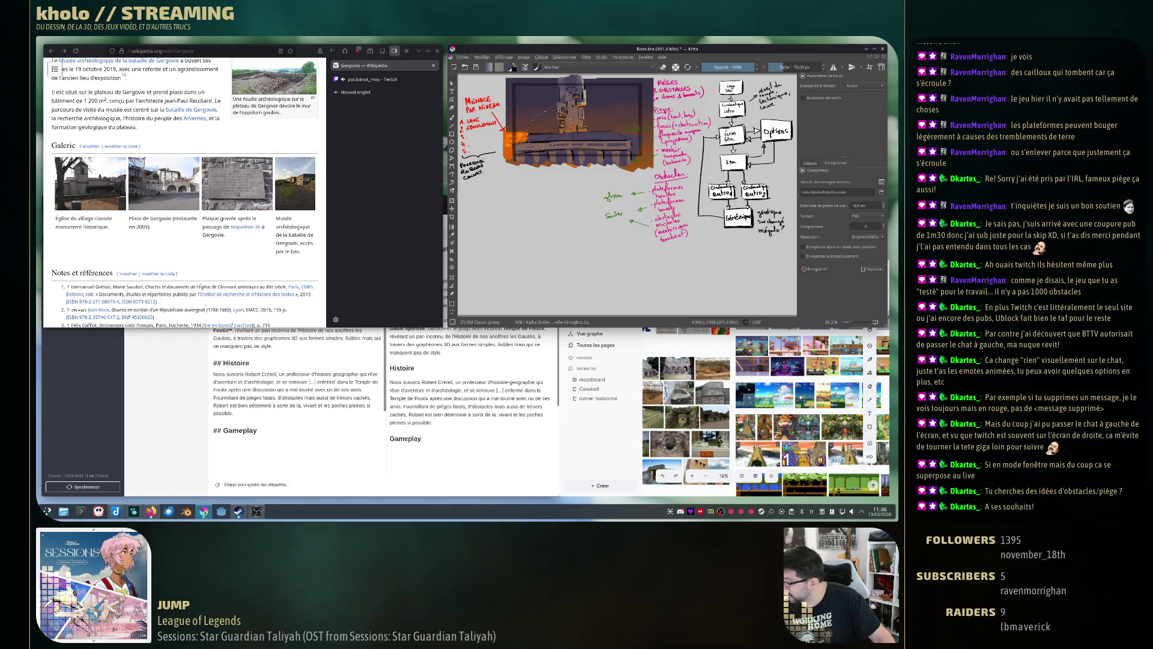
Draw spikes atop the platform blocks, then try several red jump arcs over them and undo each.
left_click_drag(464, 204, 557, 208)
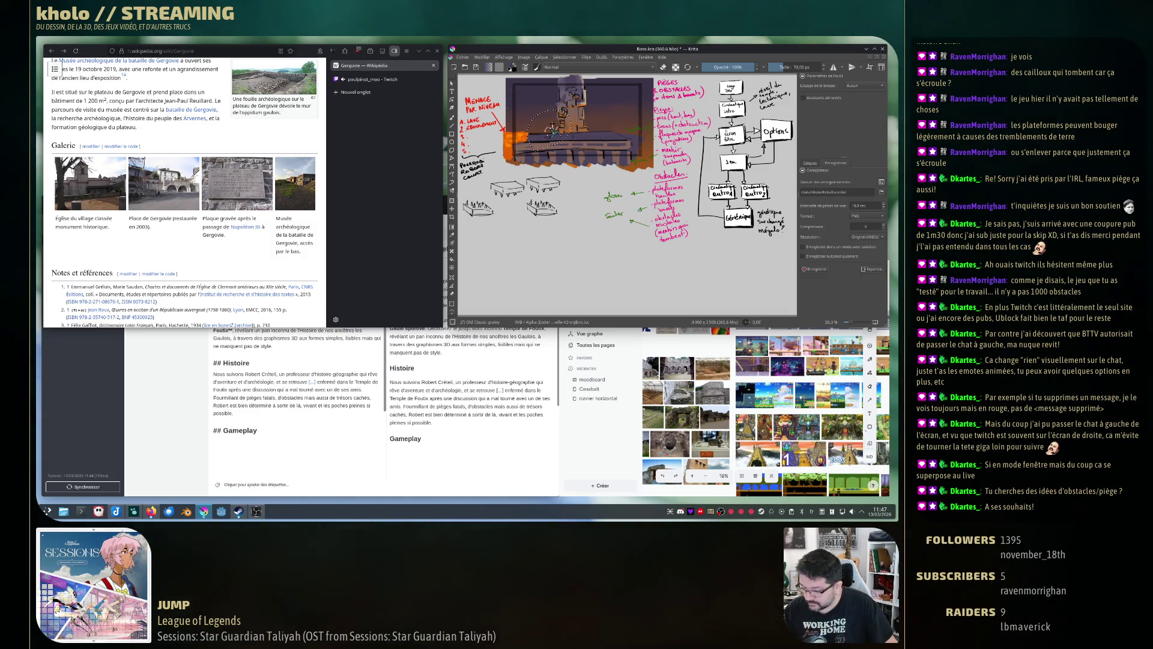
key("b")
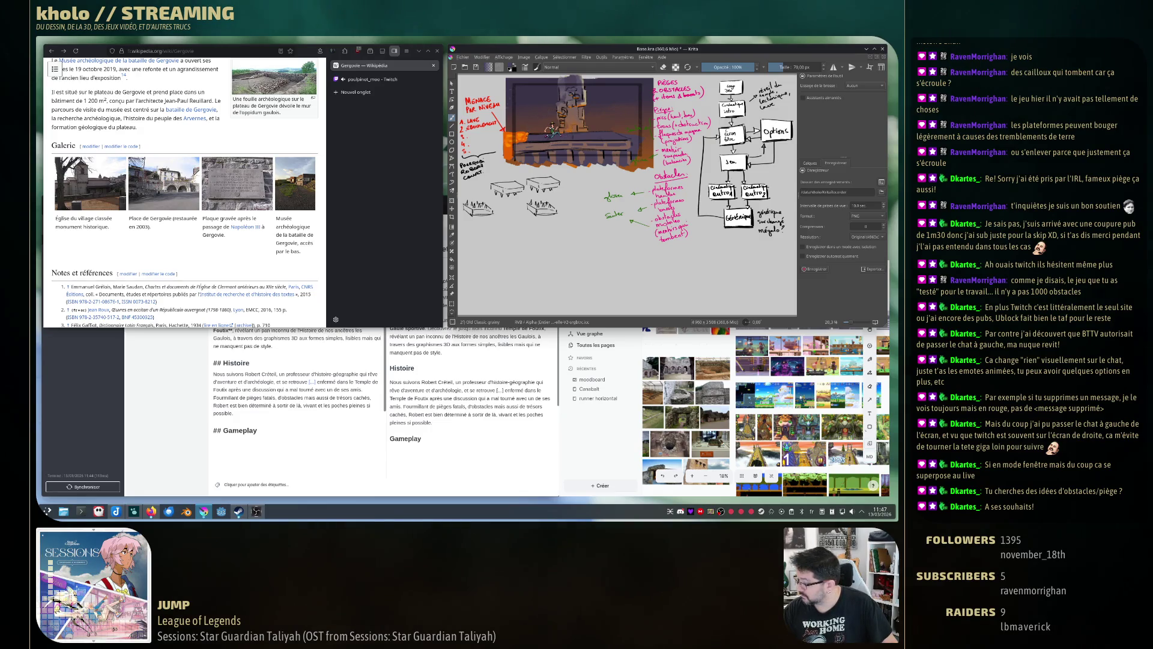
left_click_drag(476, 196, 464, 203)
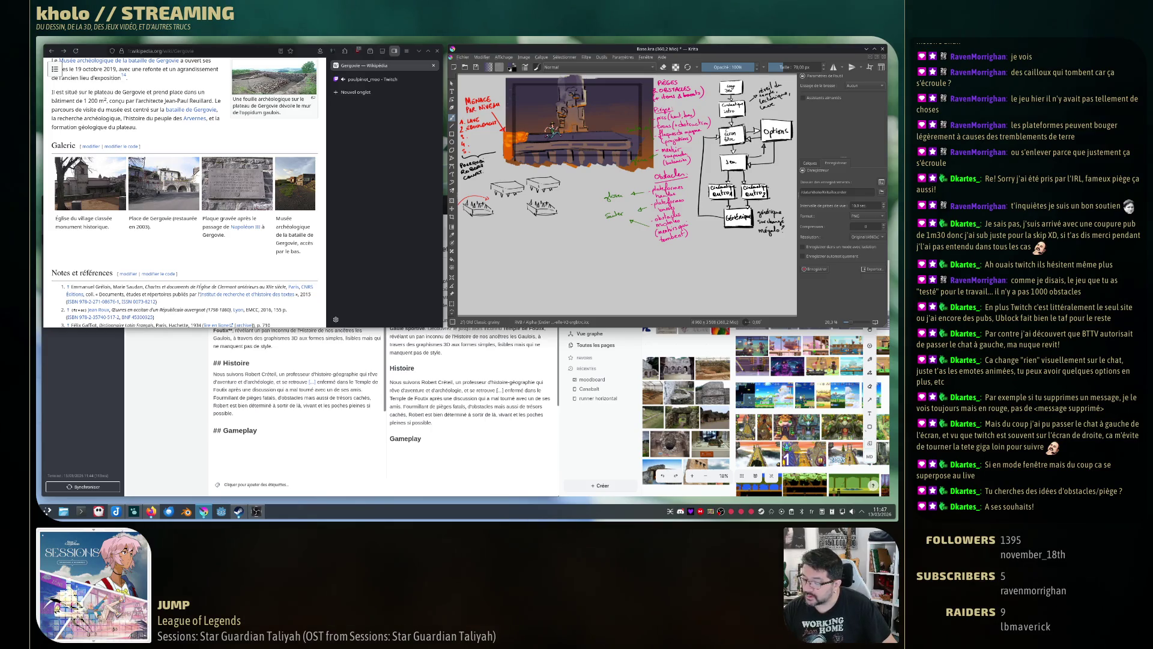
left_click_drag(520, 206, 554, 197)
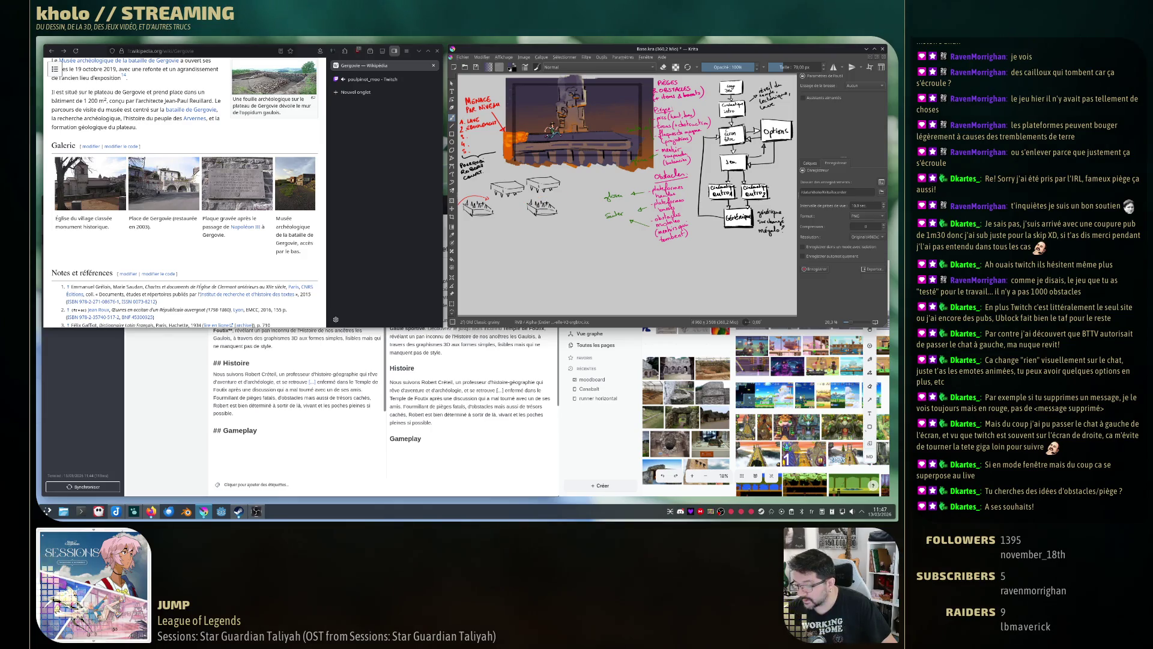
key("ctrl+z")
left_click_drag(460, 210, 491, 205)
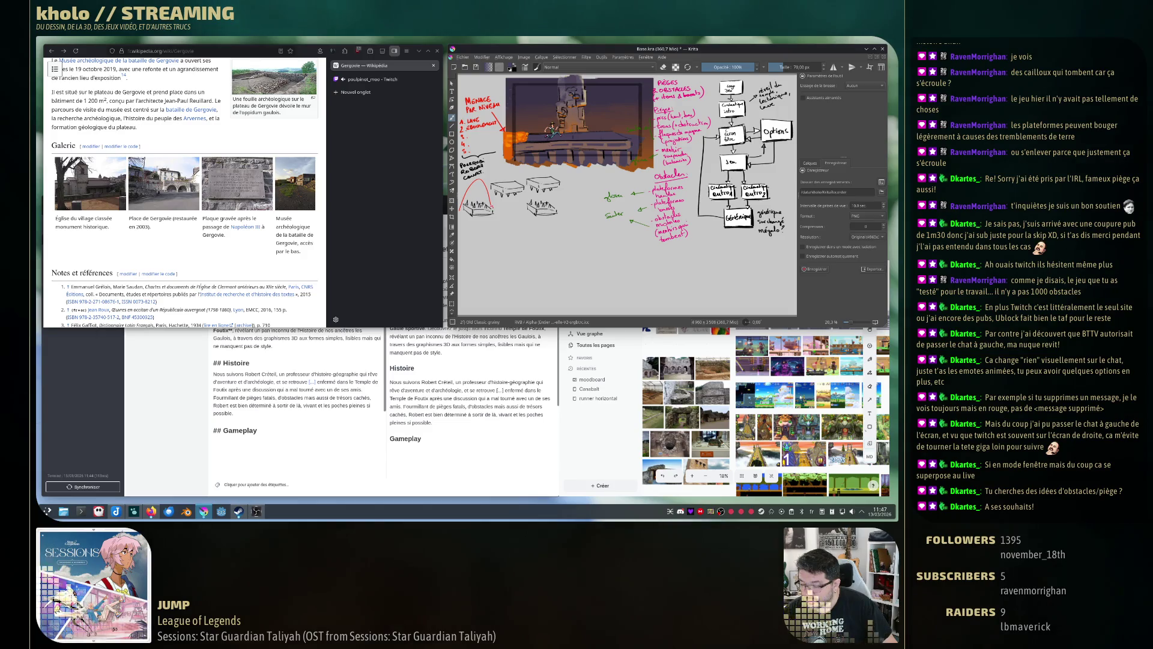
key("ctrl+z")
mouse_move(460, 210)
left_mouse_down()
mouse_move(502, 179)
mouse_move(525, 203)
left_mouse_up()
key("ctrl+z")
left_click_drag(520, 207, 554, 200)
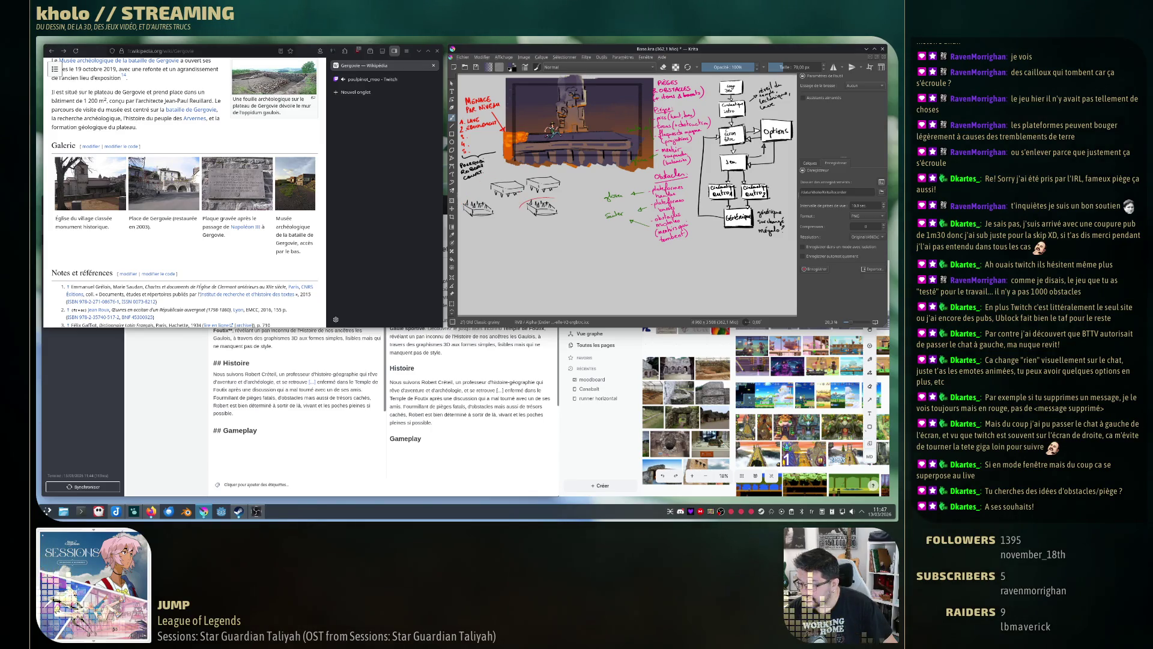
key("ctrl+z")
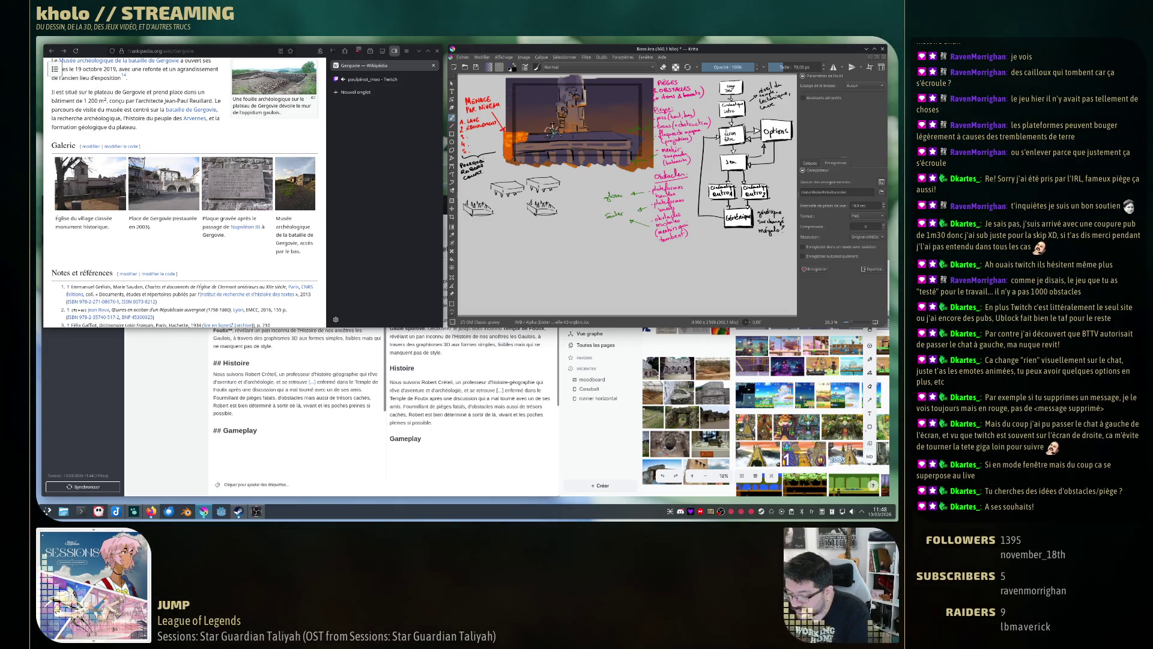
Pen a new row of lines and dashes below the platform blocks, writing the word 'free'.
left_click_drag(481, 240, 487, 244)
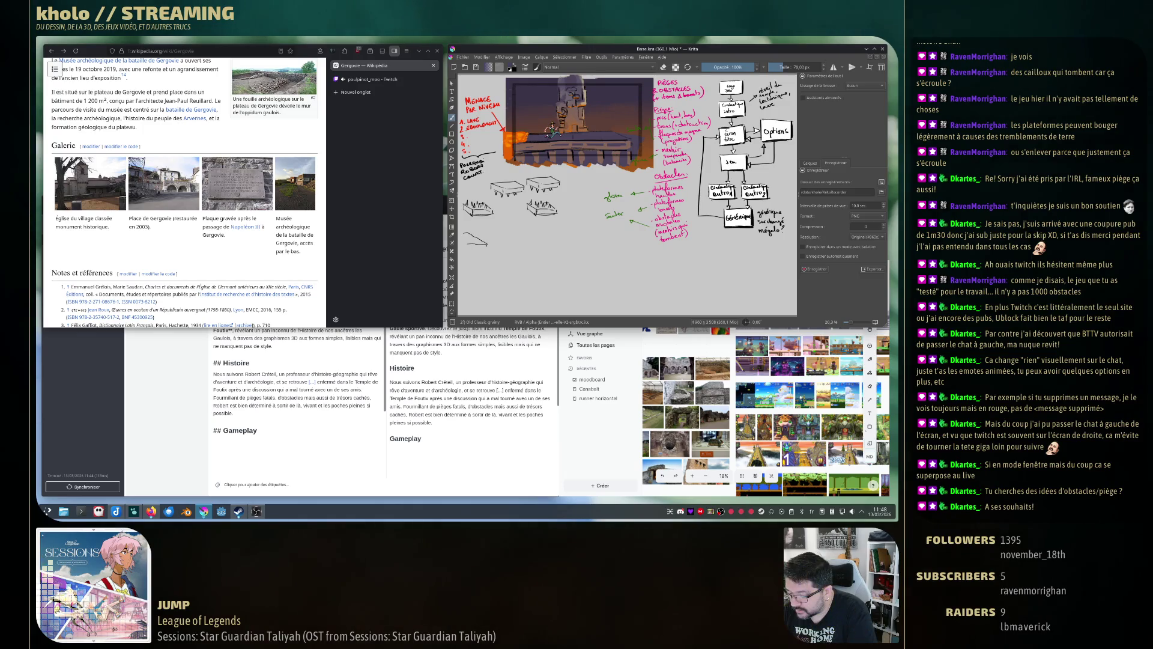
left_click_drag(495, 233, 510, 241)
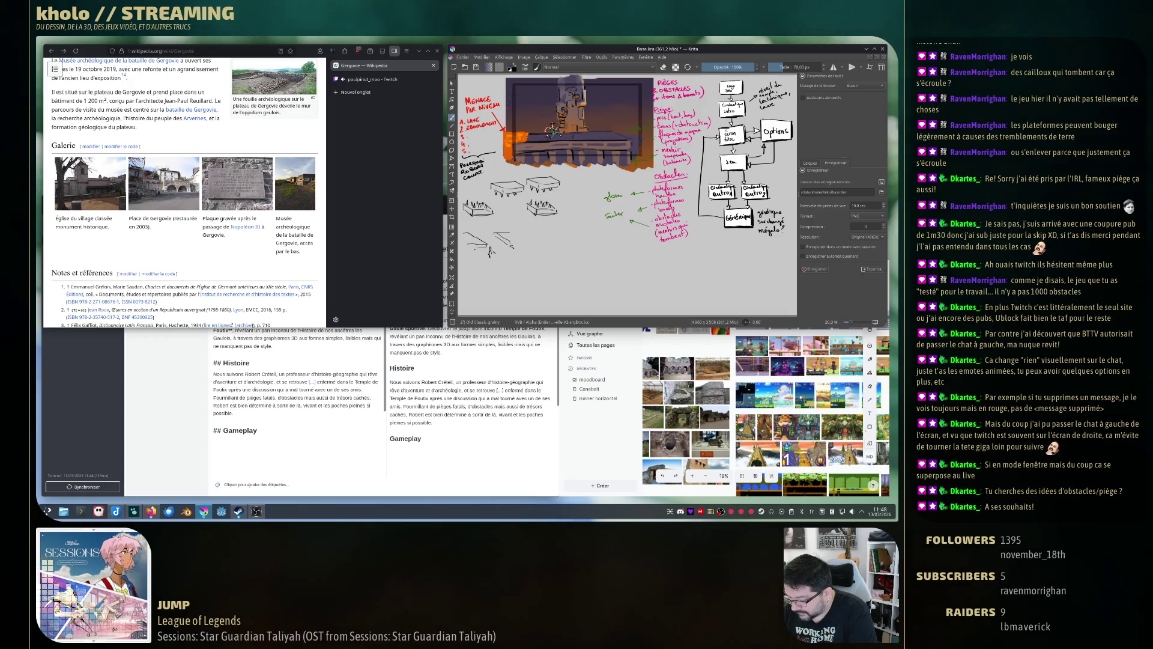
left_click_drag(493, 252, 500, 252)
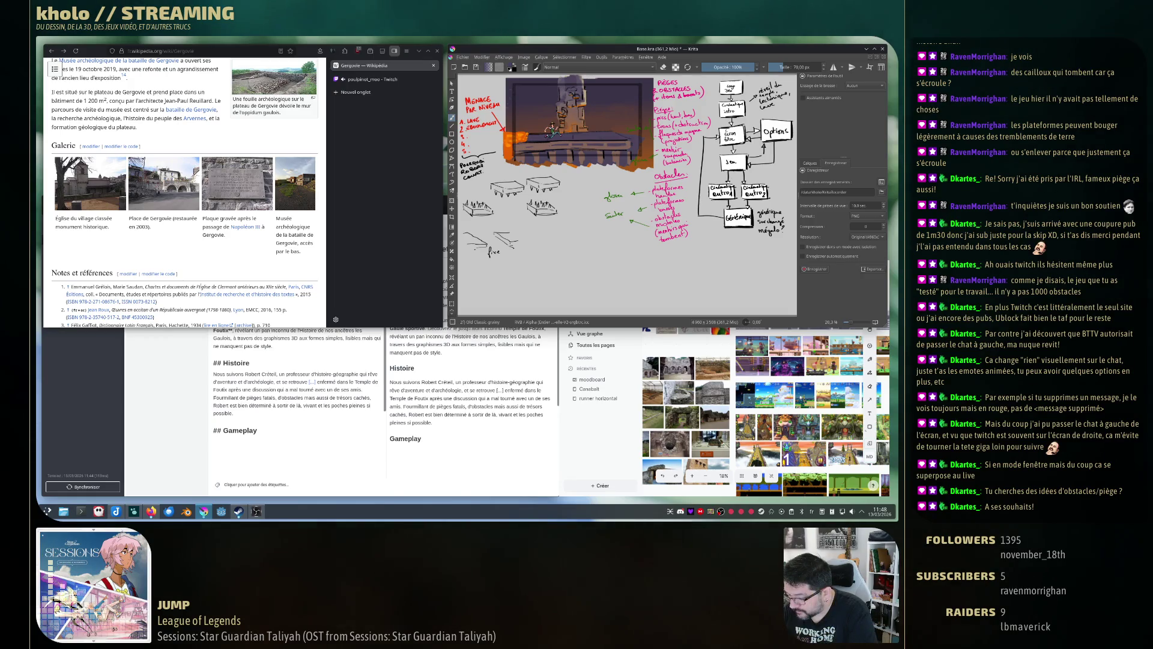
left_click_drag(535, 231, 541, 232)
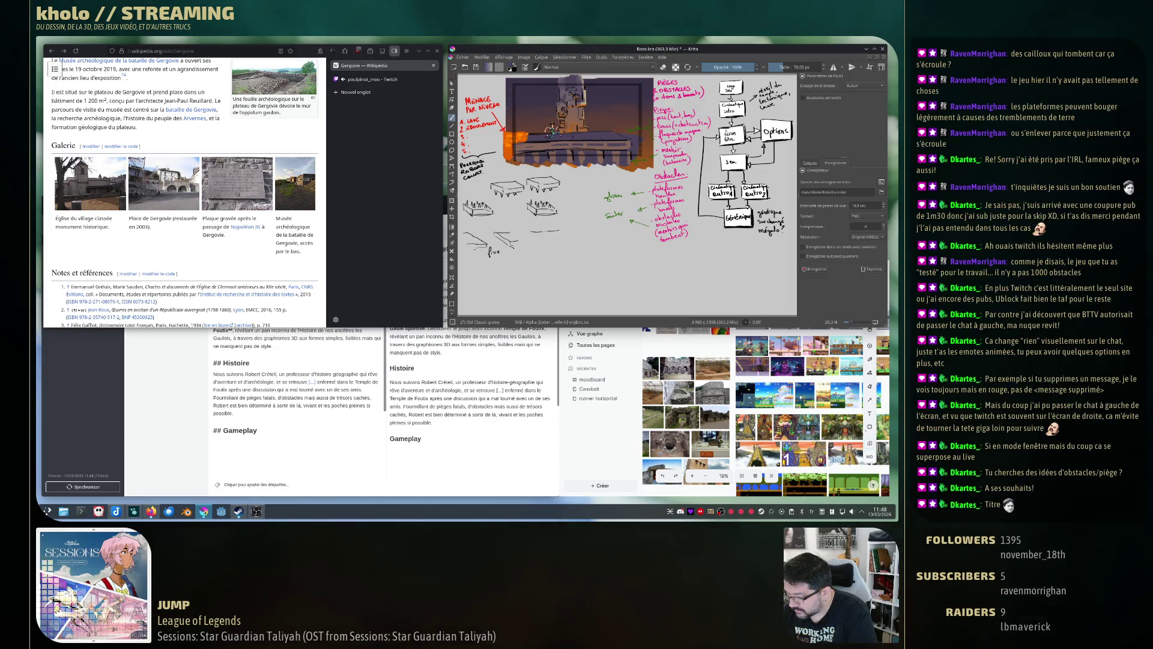
left_click_drag(559, 244, 582, 244)
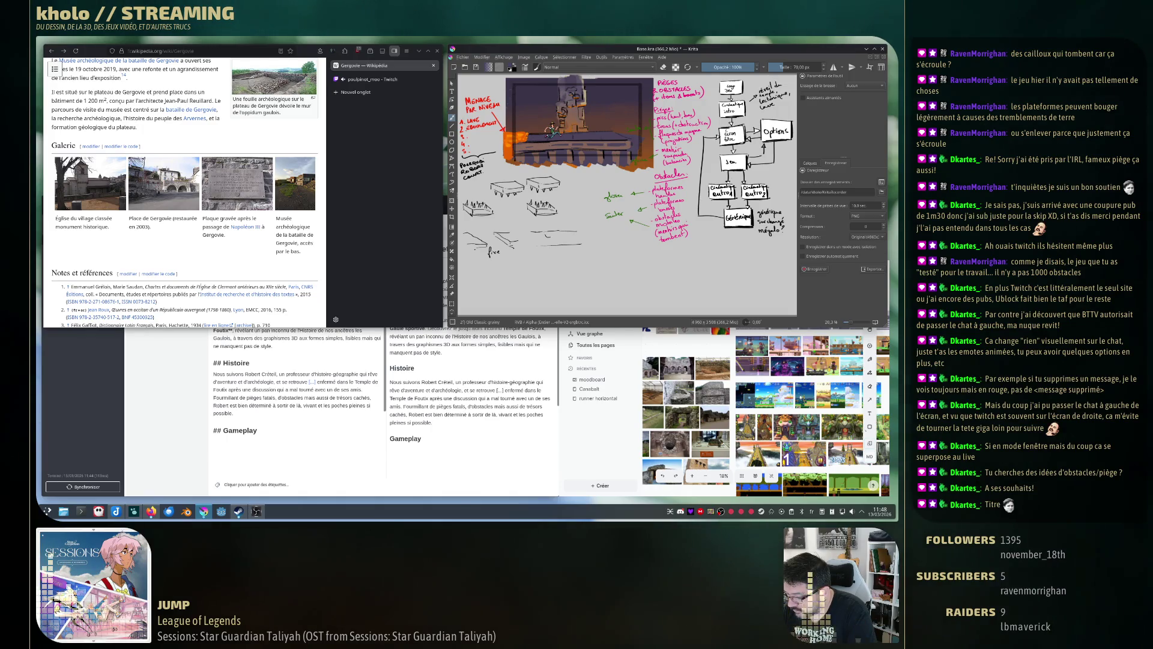
left_click_drag(557, 232, 565, 243)
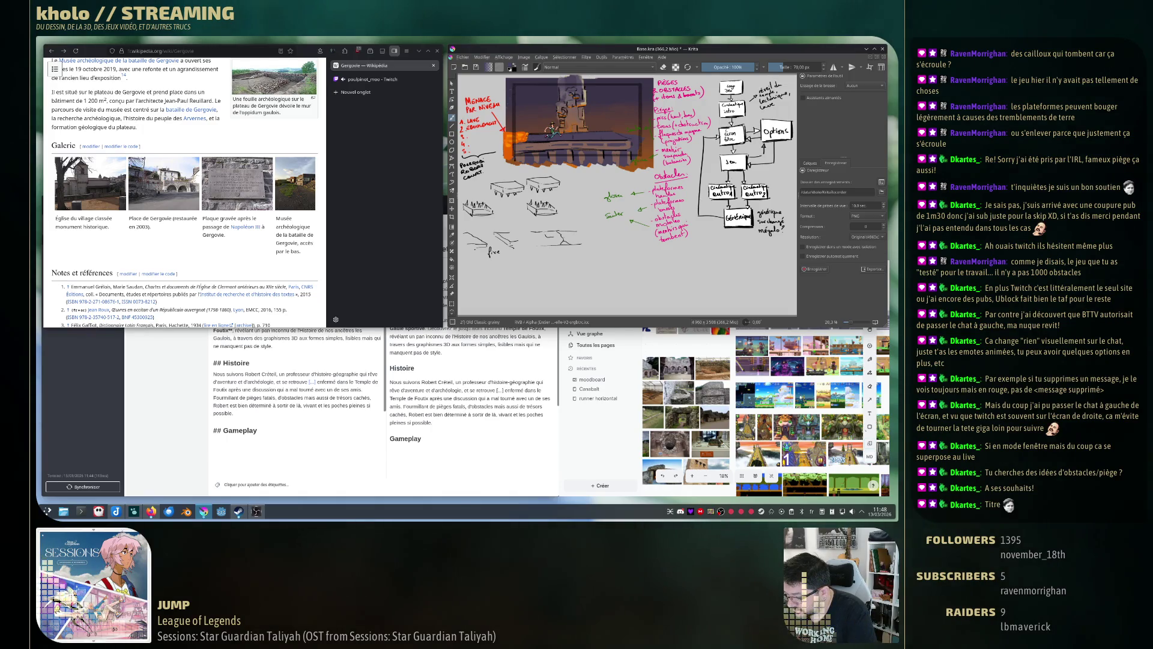